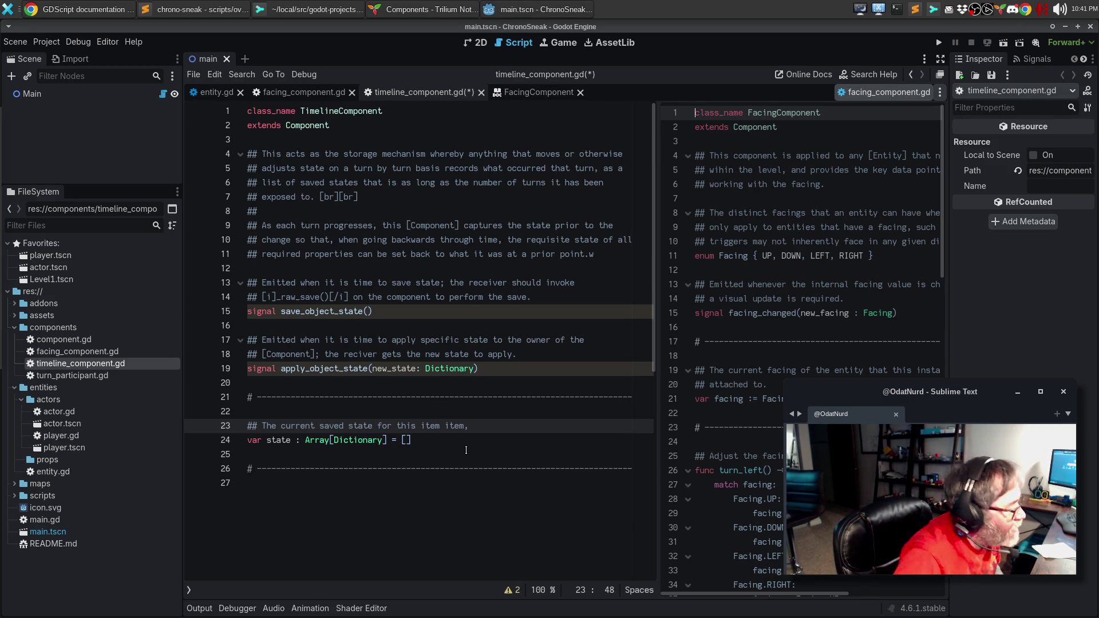
Reword the state comment's first line to reference the [Entity] attached to this component, ending with [br][br].
left_click(483, 440)
left_click(493, 426)
double_click(431, 426)
key("BackSpace")
key("BackSpace")
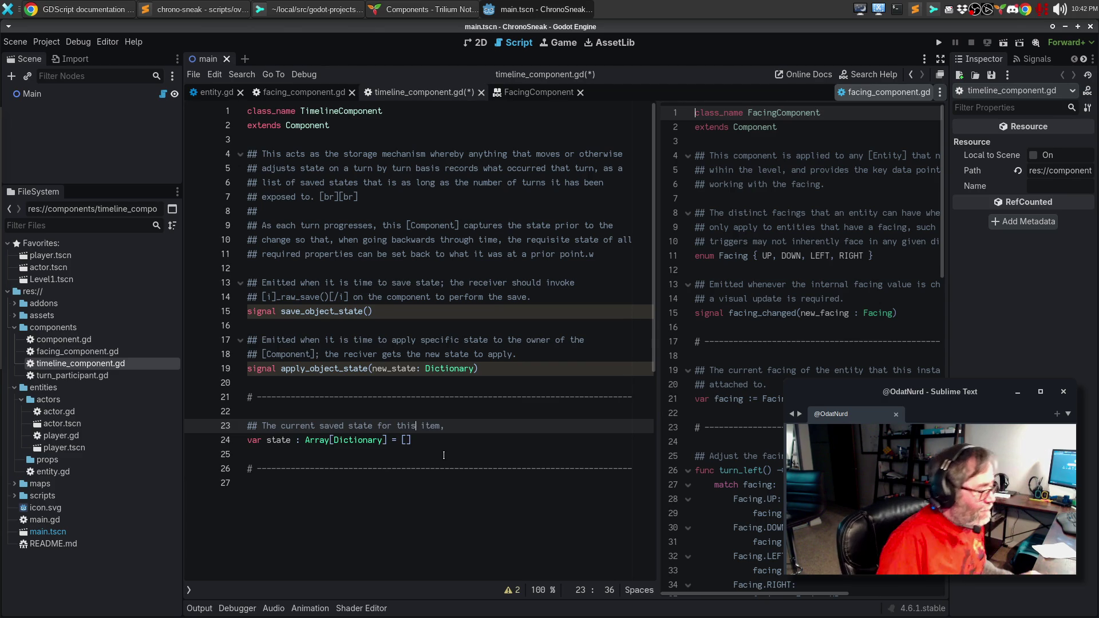
key("shift+End")
key("BackSpace")
key("ctrl+BackSpace")
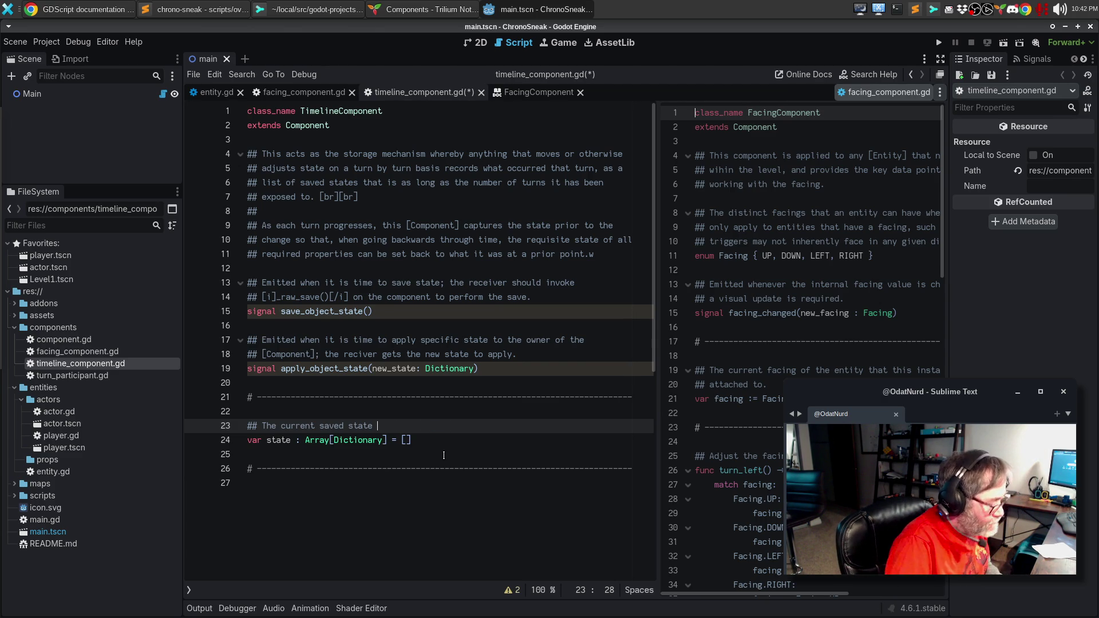
type("for the")
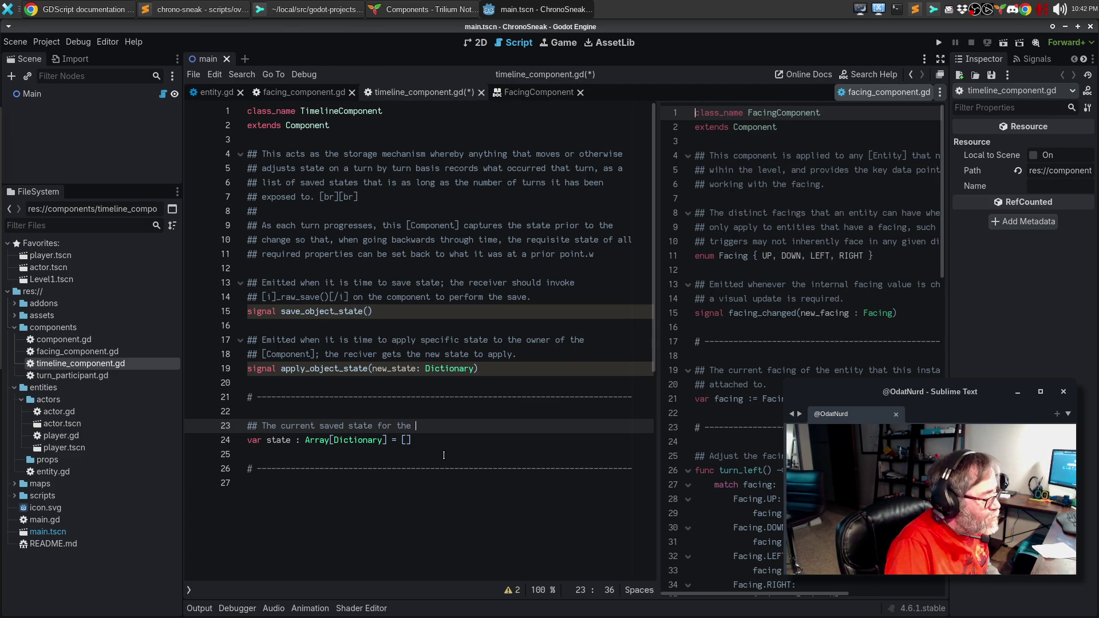
type(" entity attache")
key("ctrl+BackSpace")
key("ctrl+BackSpace")
type("[Entity[ at")
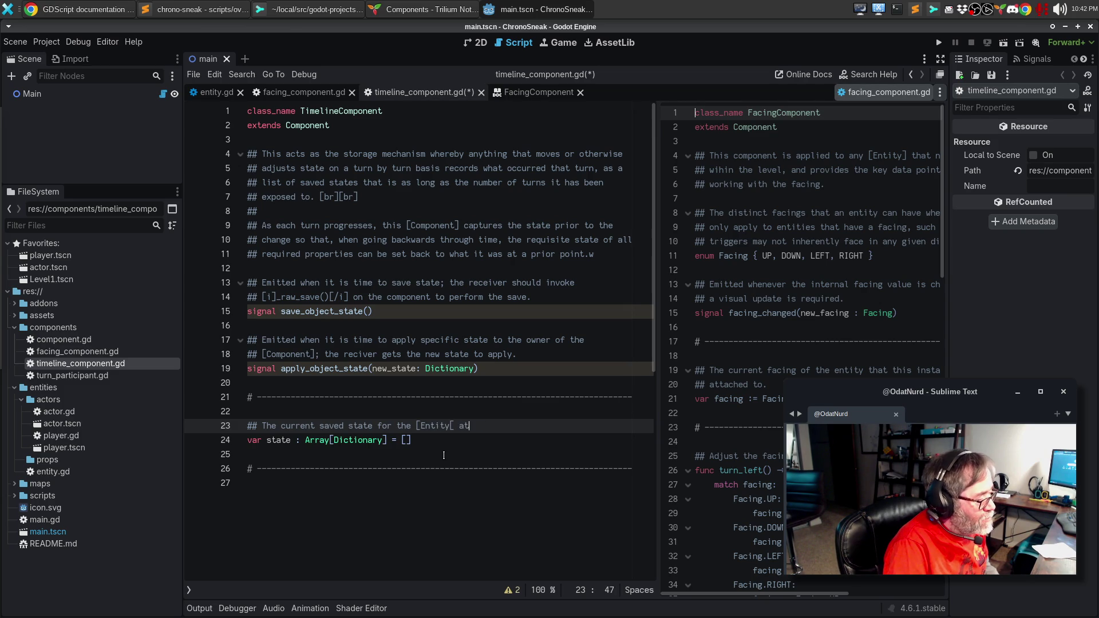
key("BackSpace")
key("BackSpace")
type("][")
key("BackSpace")
type("attached to this component.[br][br]")
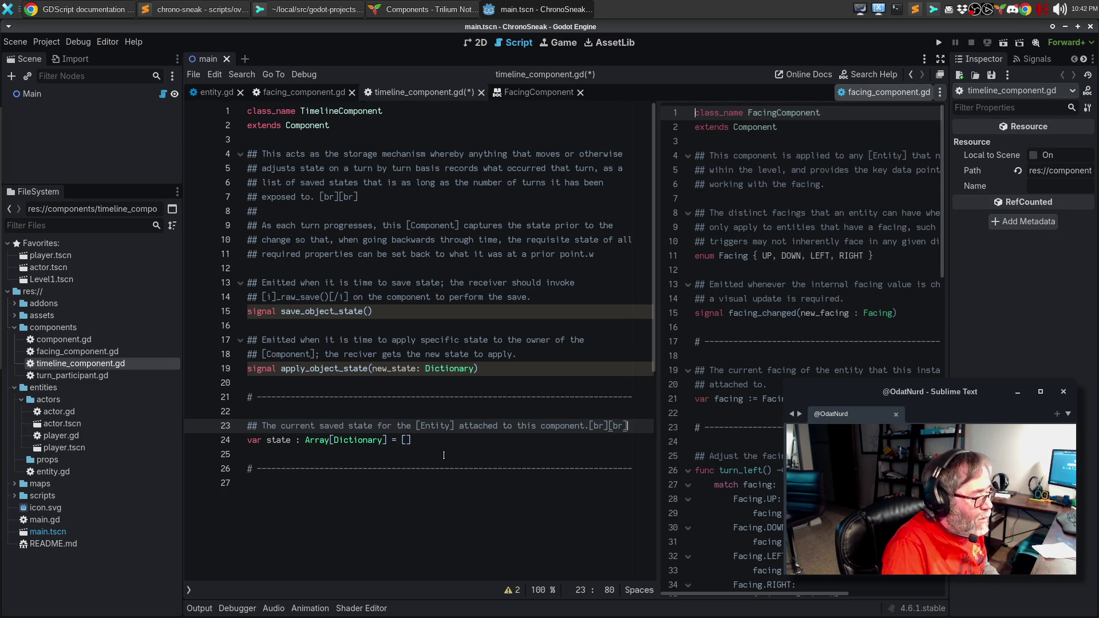
Start a second paragraph describing an [Array] of [Dictionary] that have arbitrary keys.
key("Return")
key("Return")
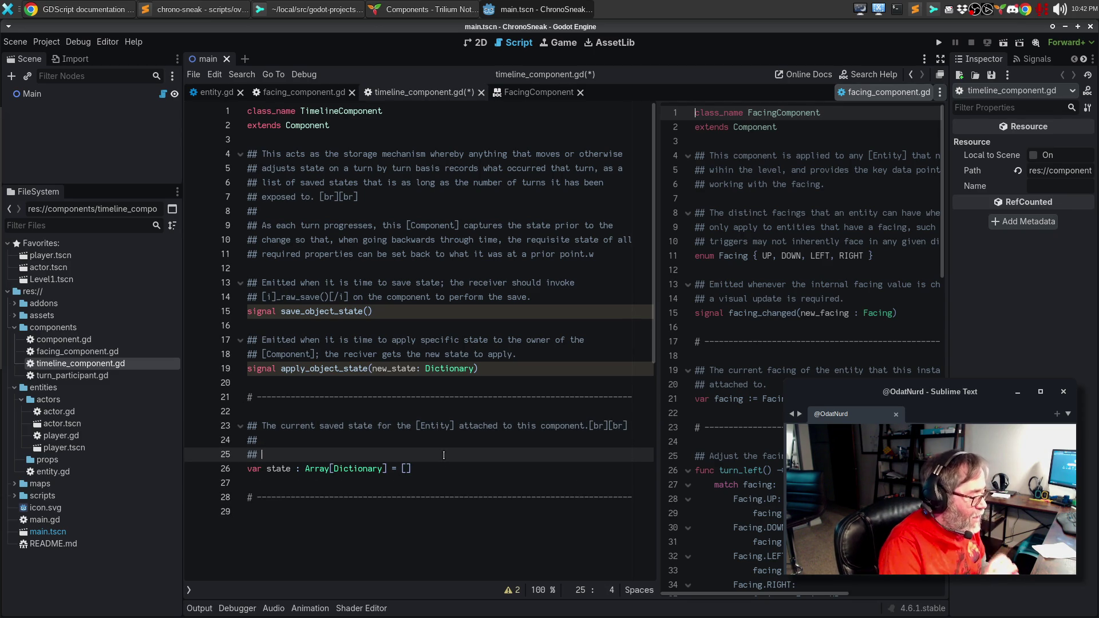
type("This is a ")
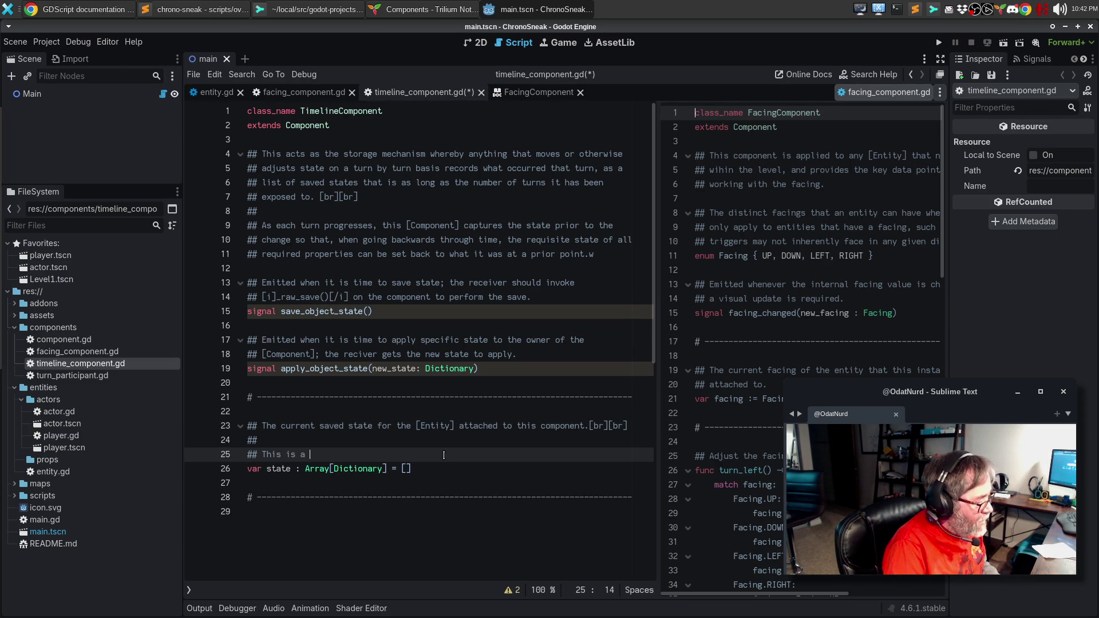
type("list of arb")
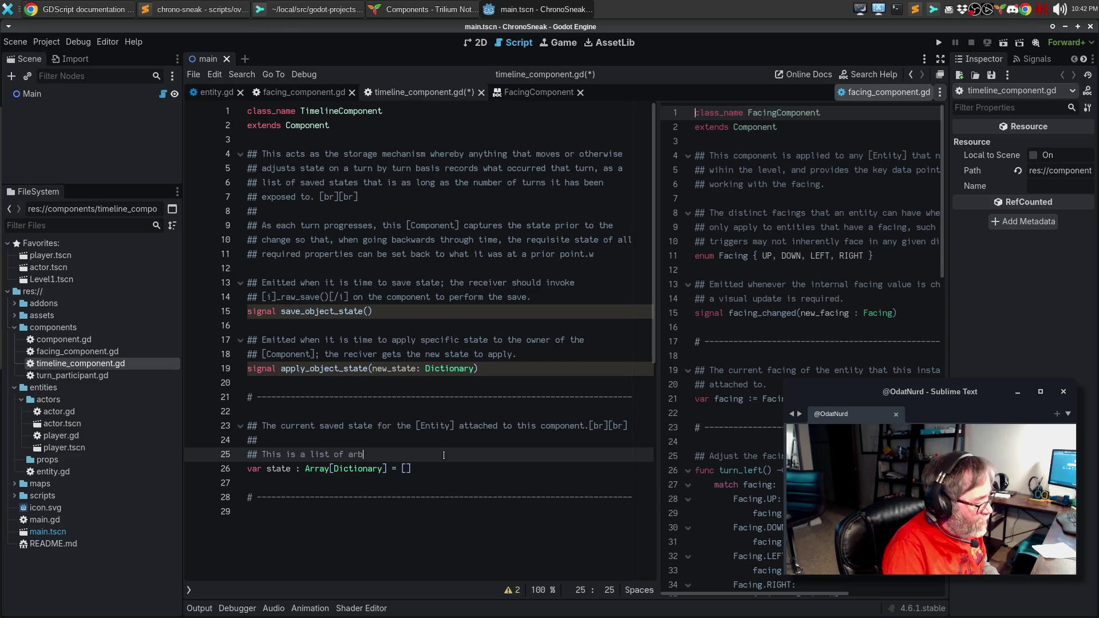
type("itrary dictionary")
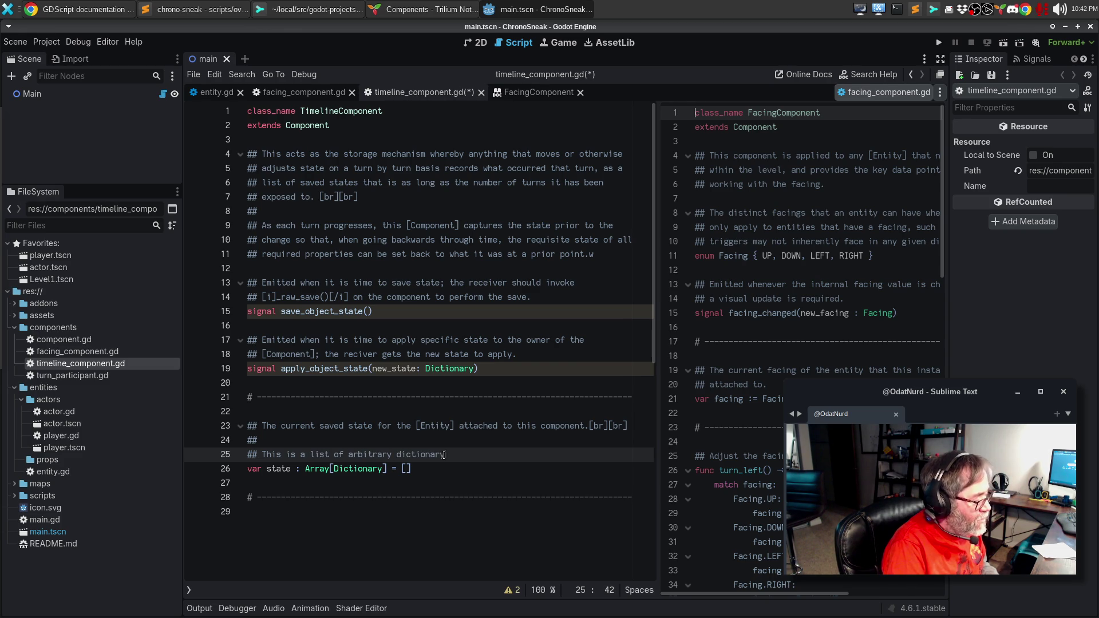
key("ctrl+BackSpace")
key("ctrl+BackSpace")
type("duiction")
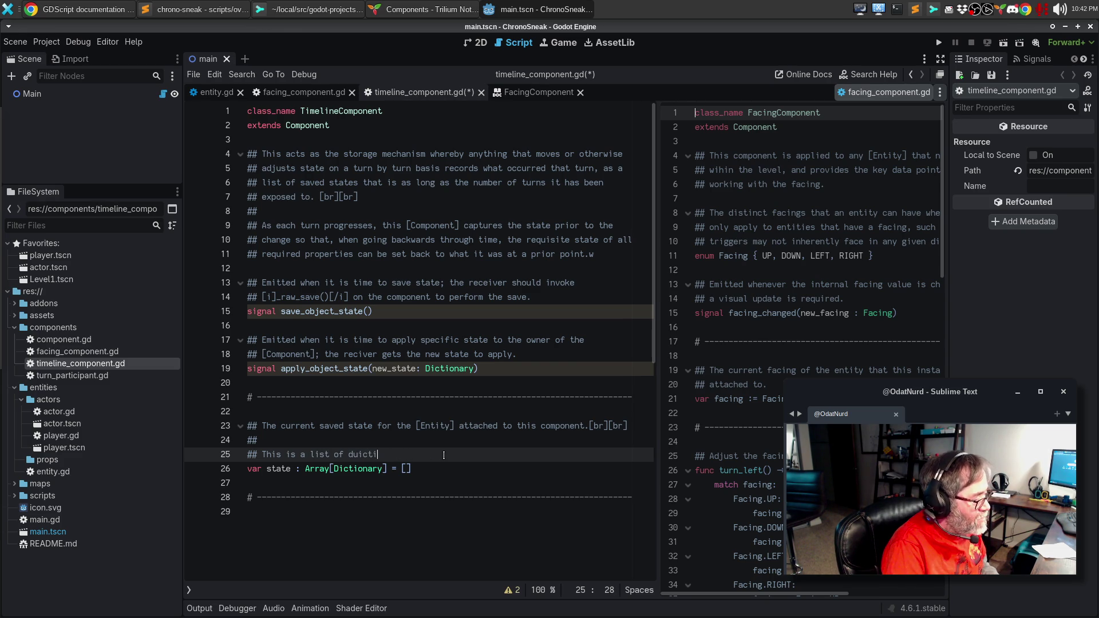
key("ctrl+BackSpace")
type("[")
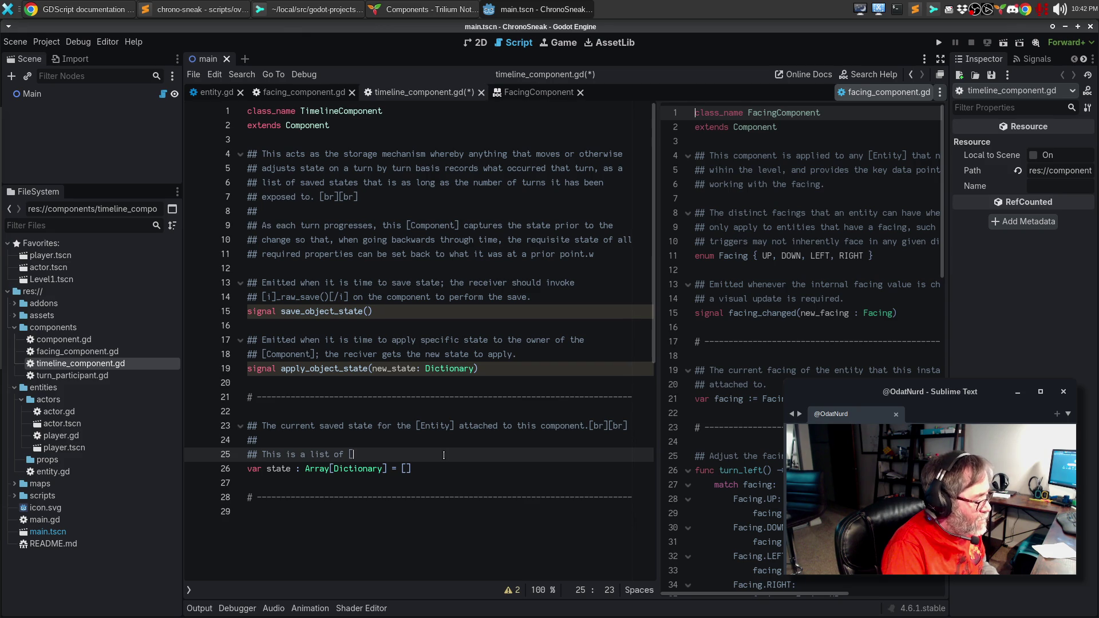
type("Dictionary] with ob")
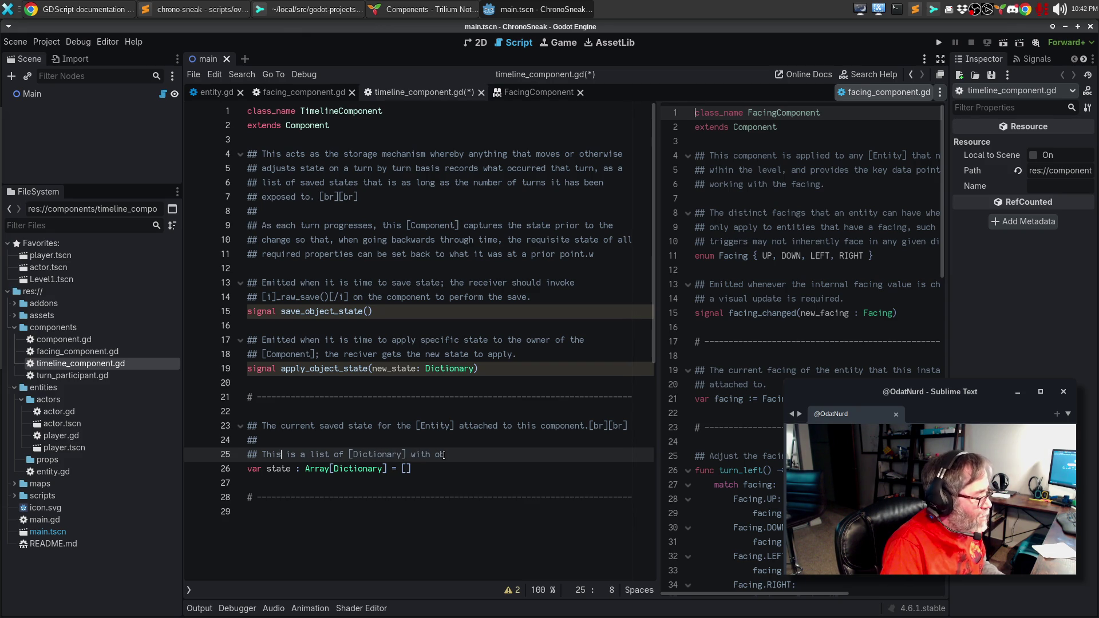
key("BackSpace")
key("BackSpace")
key("BackSpace")
type("n [Array]")
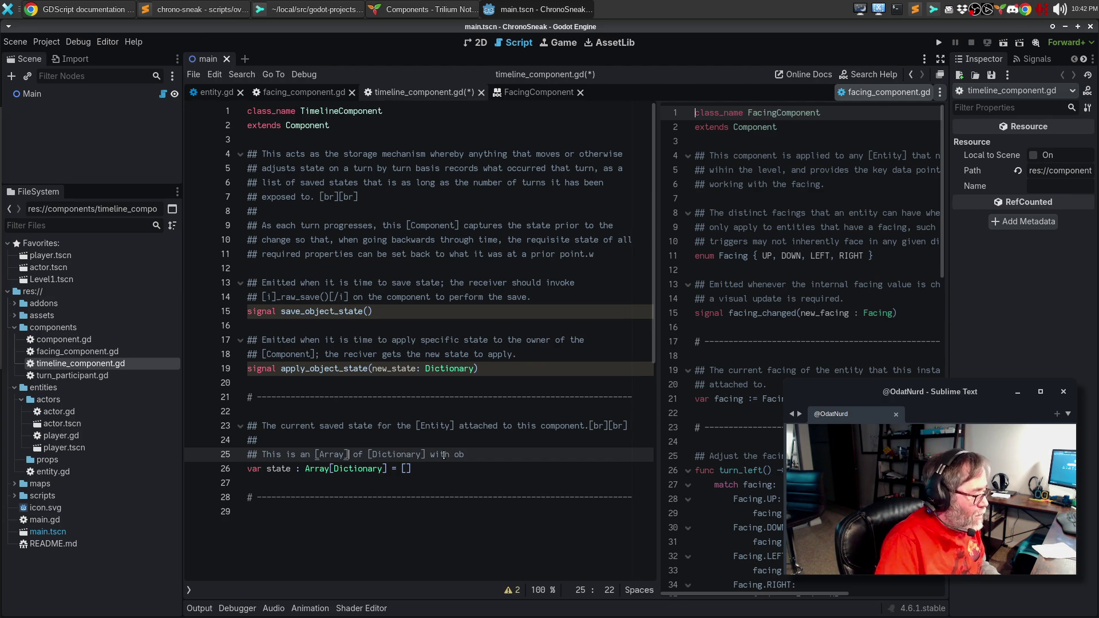
key("End")
key("BackSpace")
key("BackSpace")
key("BackSpace")
type("that have arbitrary keys")
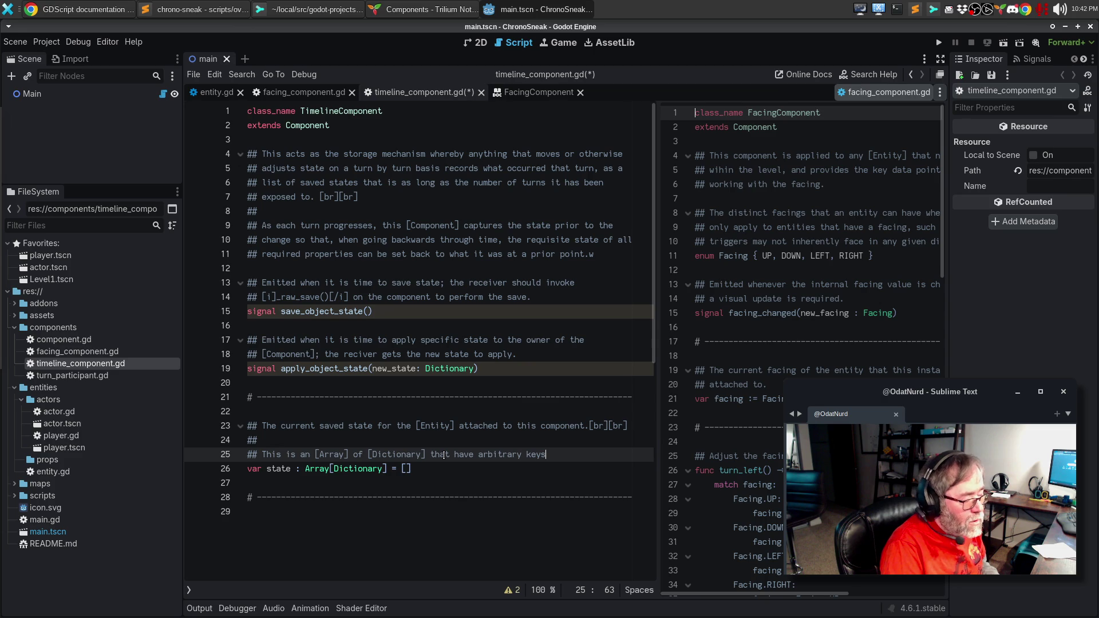
Finish the paragraph with 'that represent whatever state is useful to be saved for this client.'.
type(". It is u")
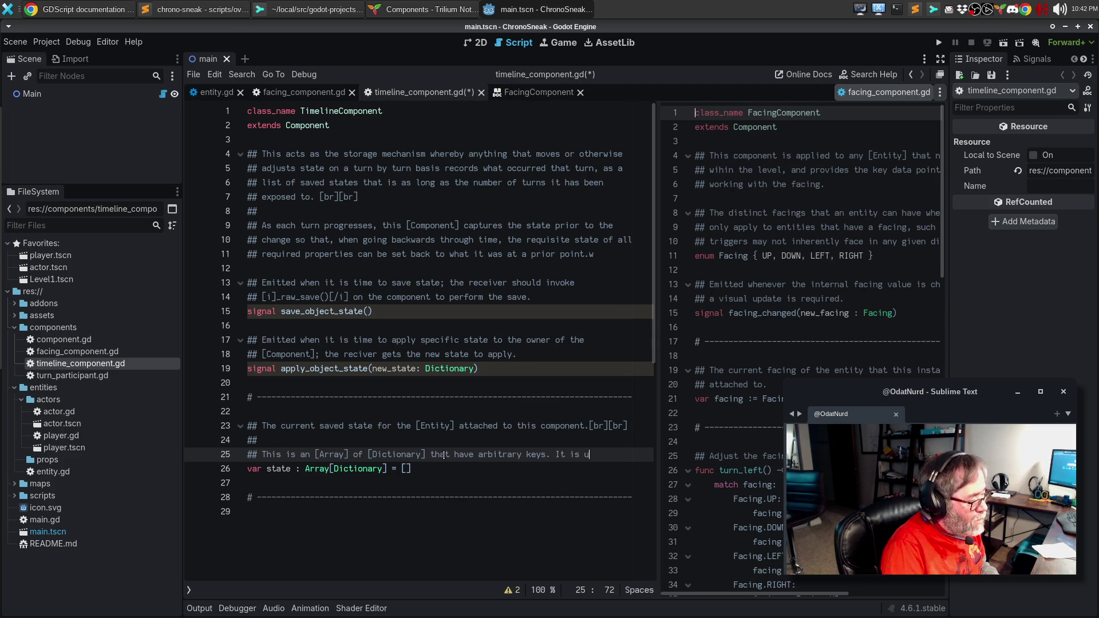
key("BackSpace")
key("BackSpace")
key("BackSpace")
type("t")
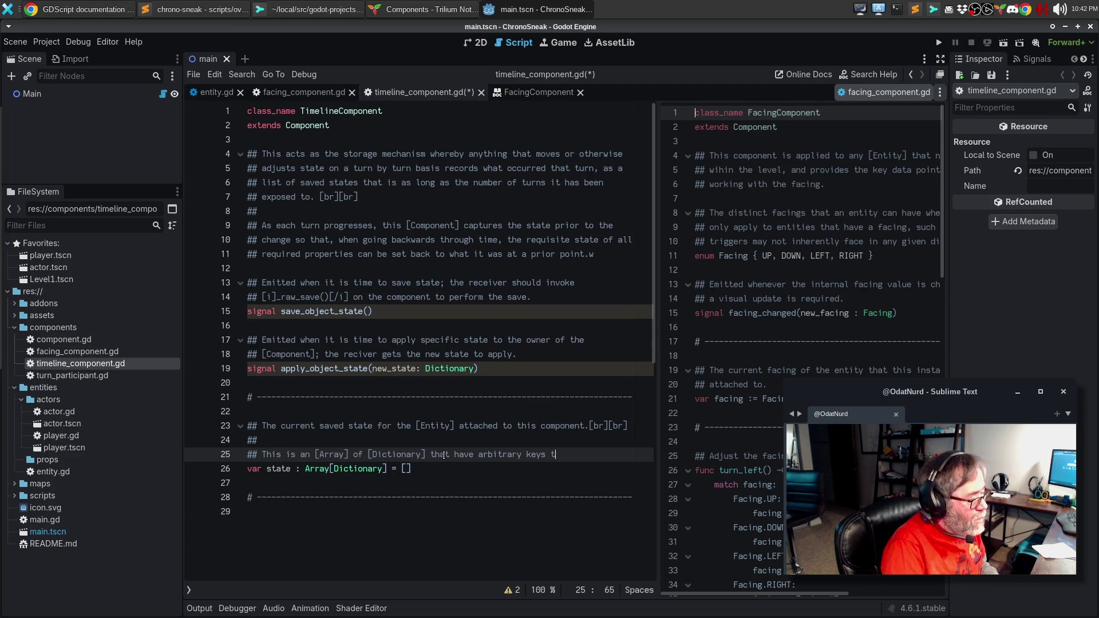
type("hat represent")
key("Return")
type("what")
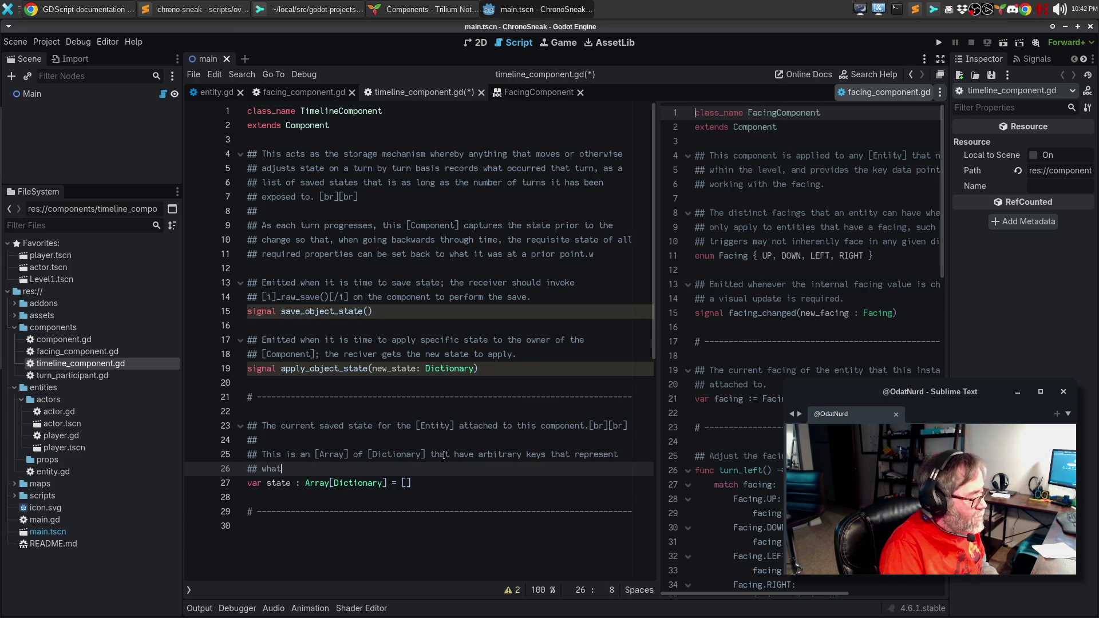
type("ever state is usefu")
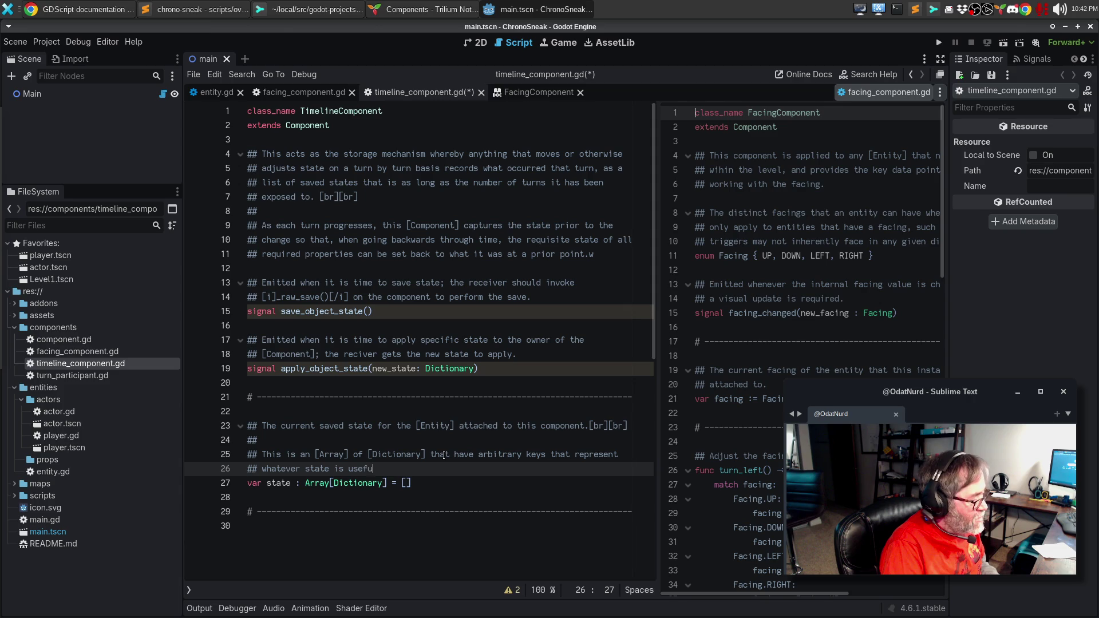
type("l to be saved fo")
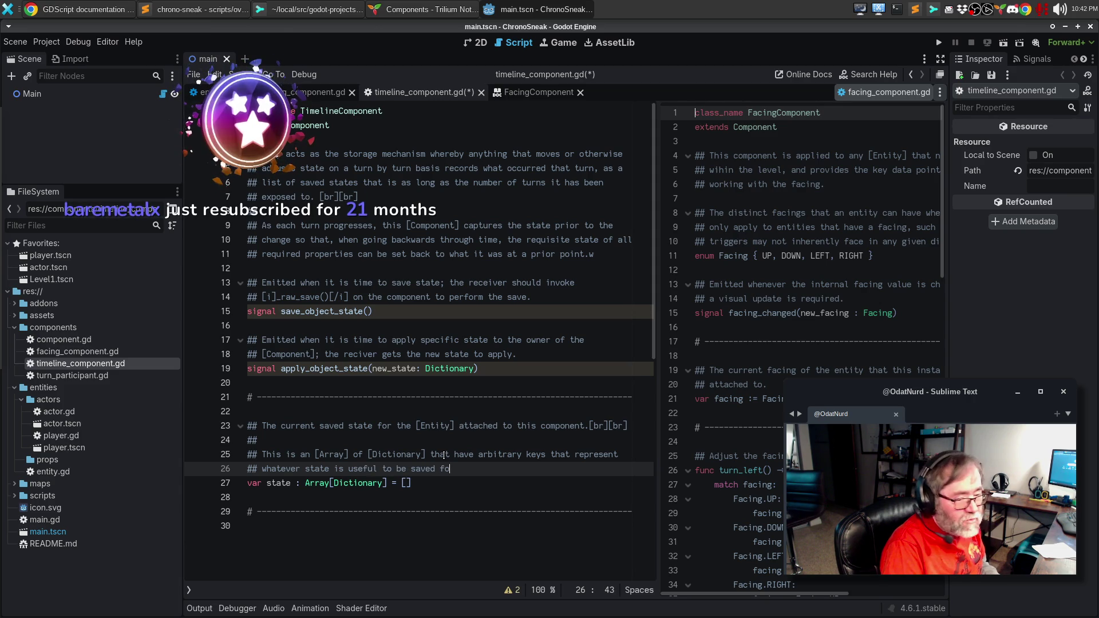
type("r this client.")
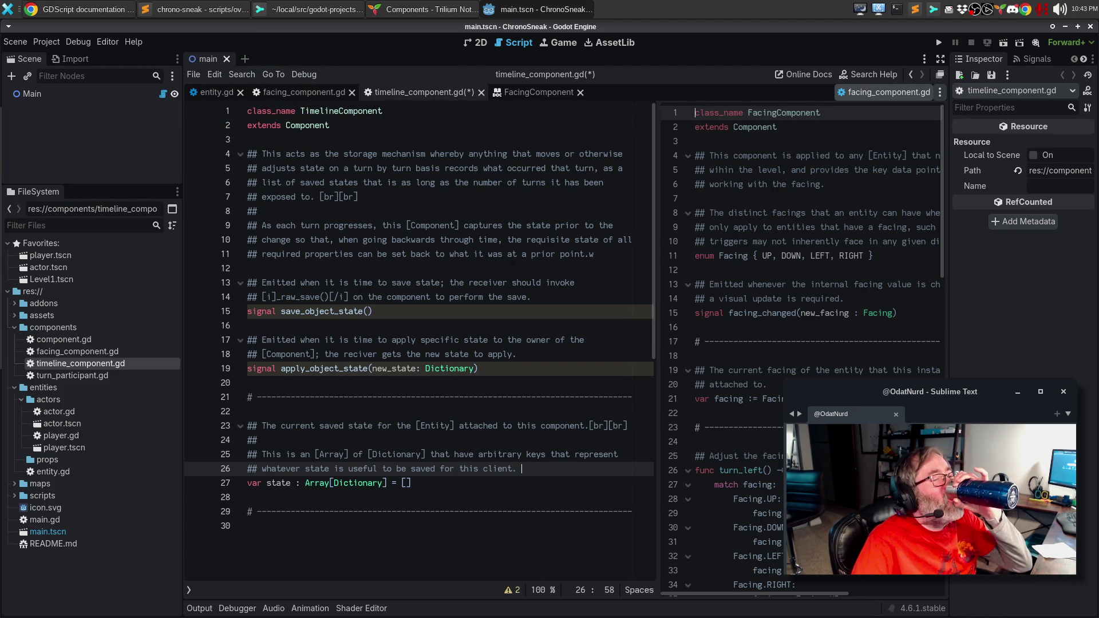
Declare a new variable 'var time: int = 0' below the state variable.
left_click(521, 485)
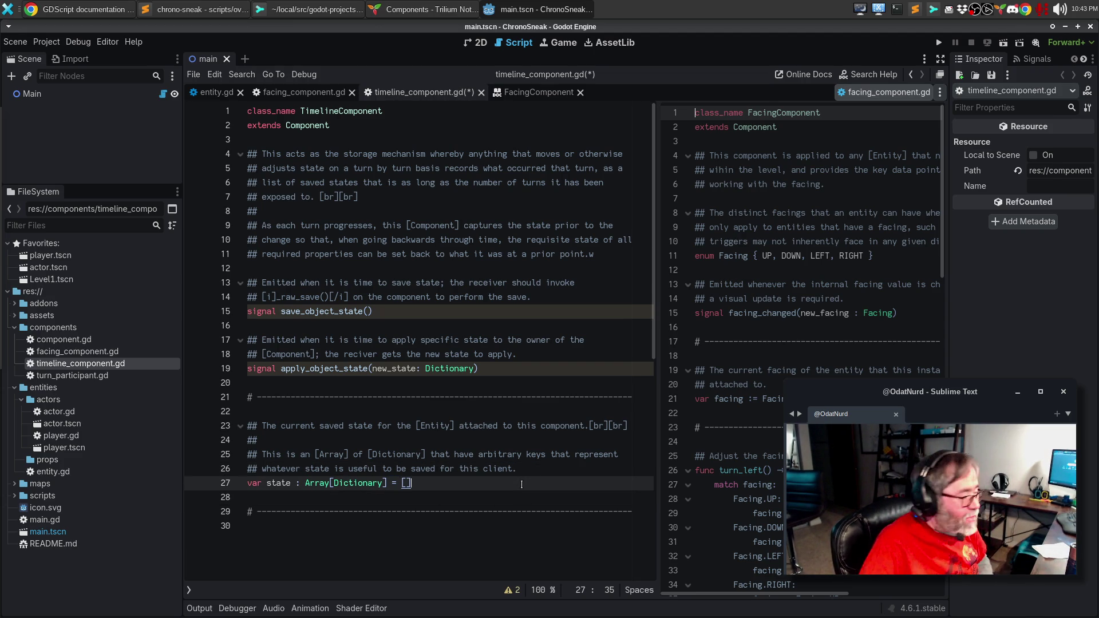
key("Return")
key("Return")
type("var time")
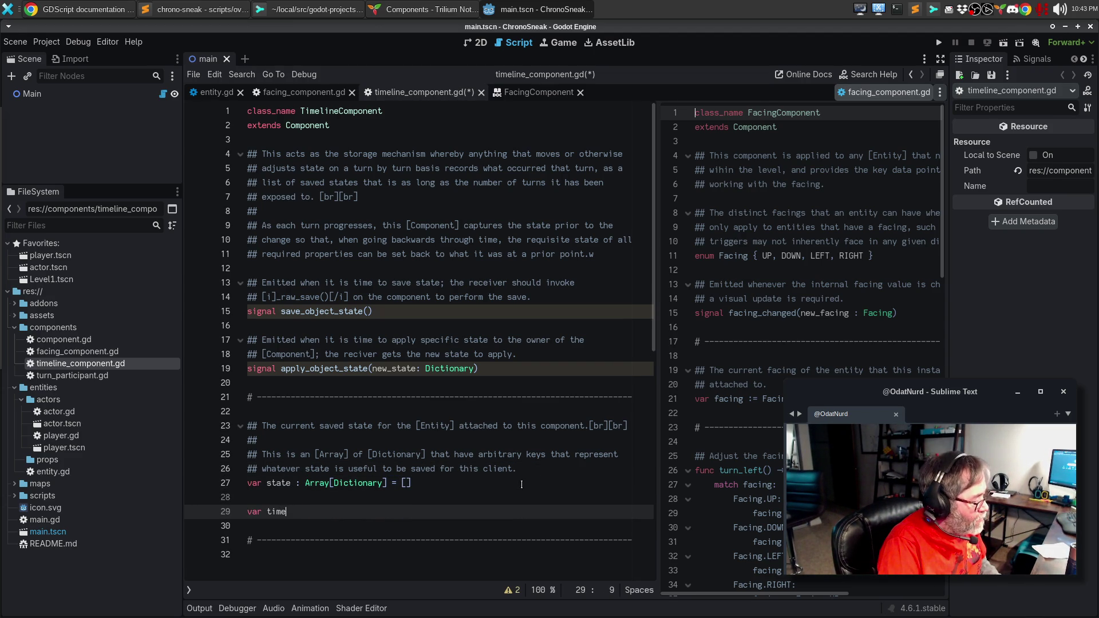
type(": int")
key("Escape")
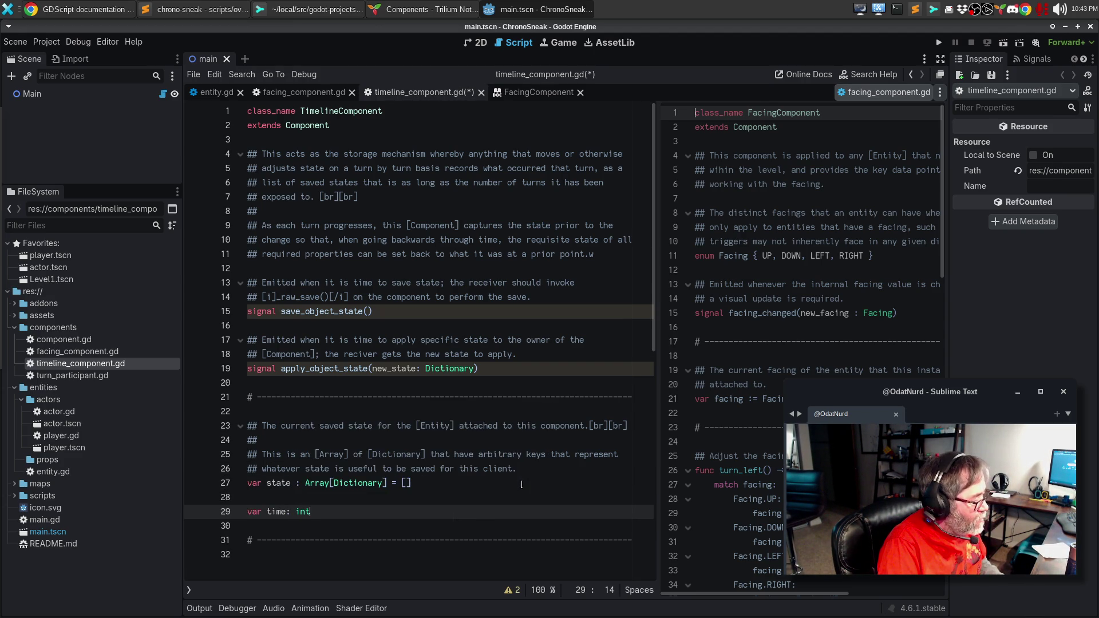
type("= 0")
Document time as the position within the saved timeline the attached [Entity] is currently in, an entry in the state.
key("Up")
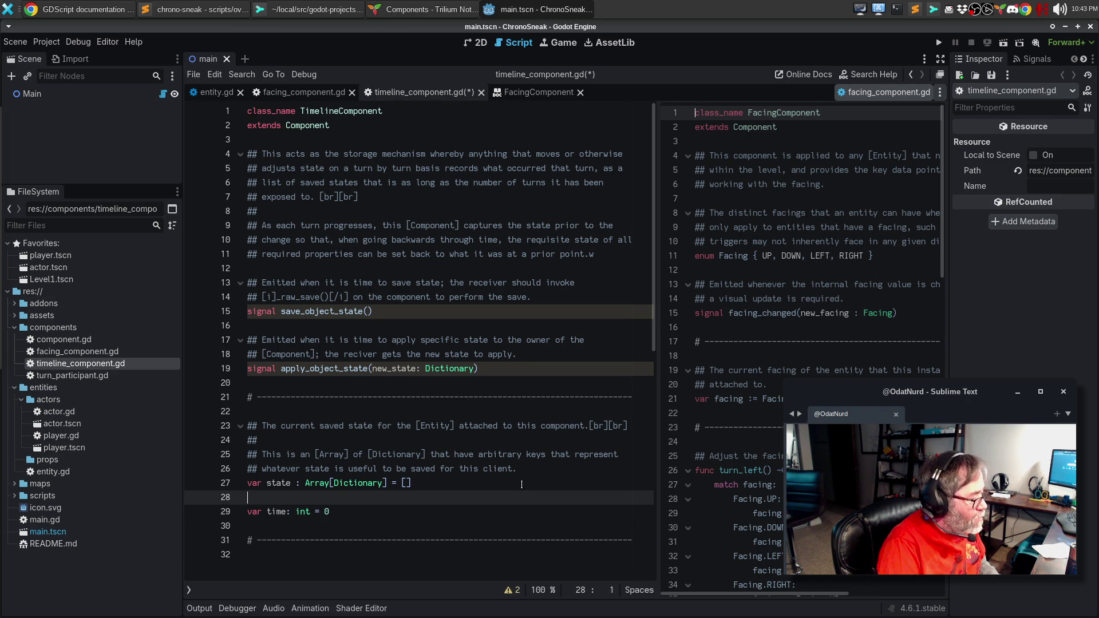
key("Return")
type("## ")
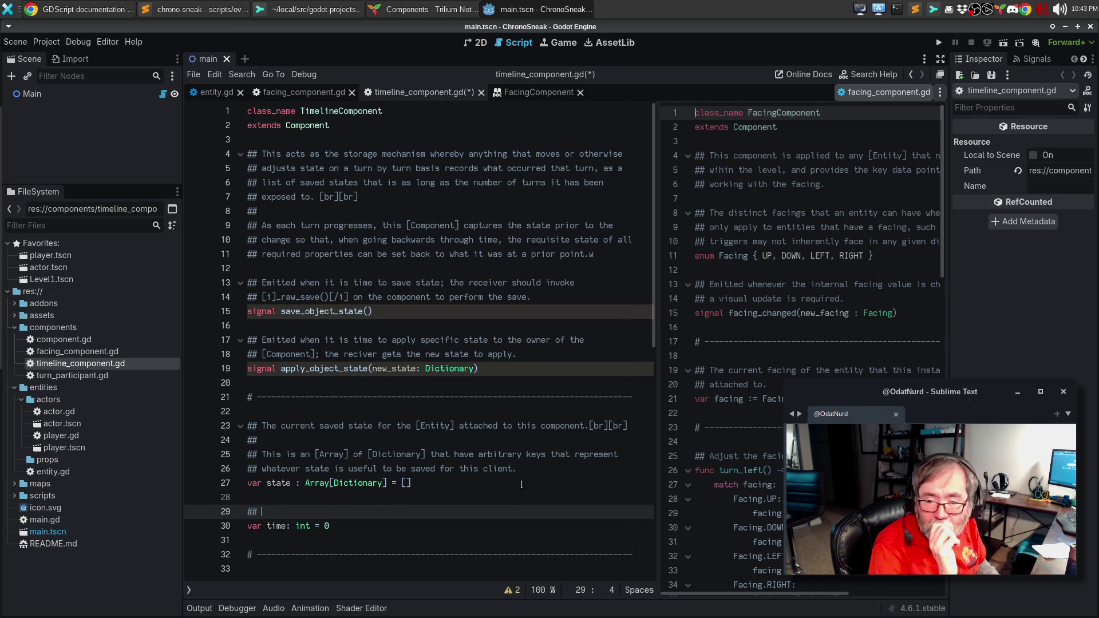
type("The posiotio")
key("ctrl+BackSpace")
key("ctrl+BackSpace")
type("position within the saved timeline that")
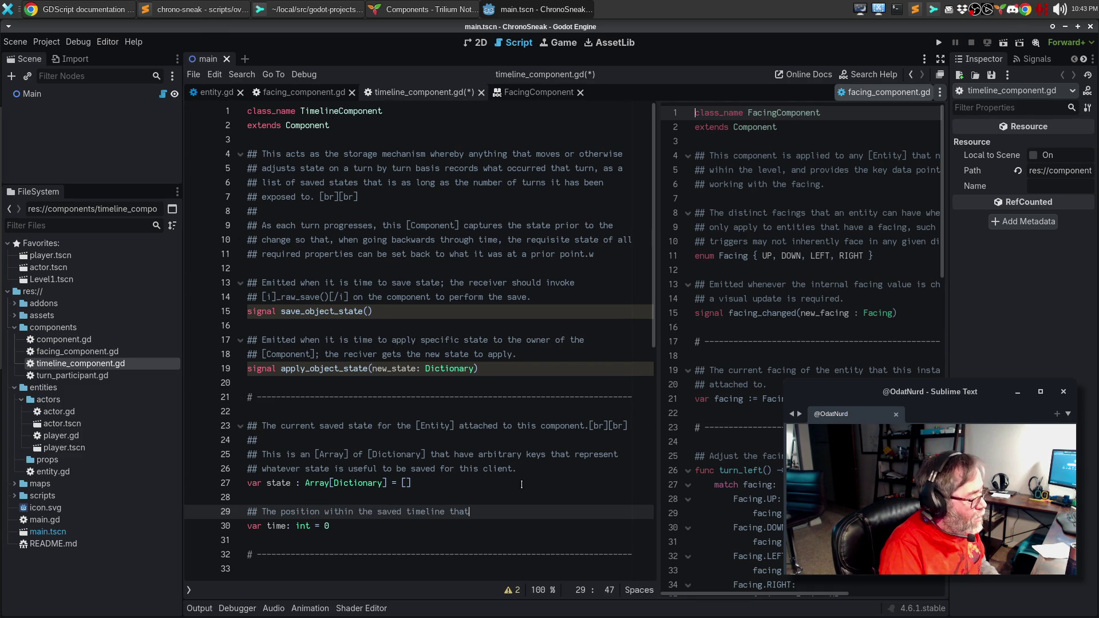
type(" the ")
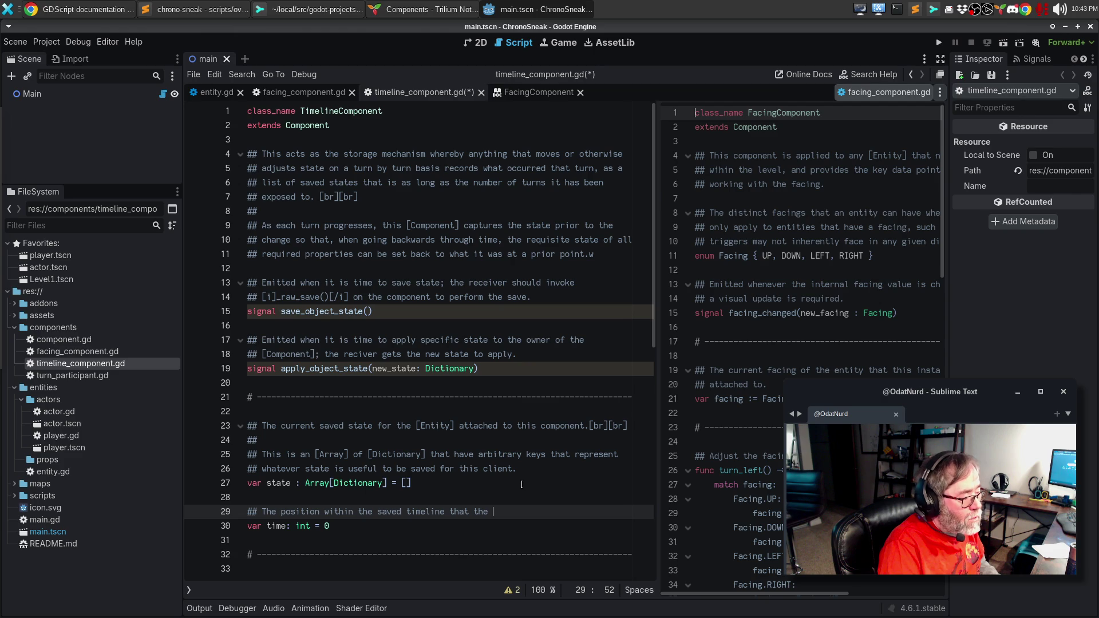
type("a")
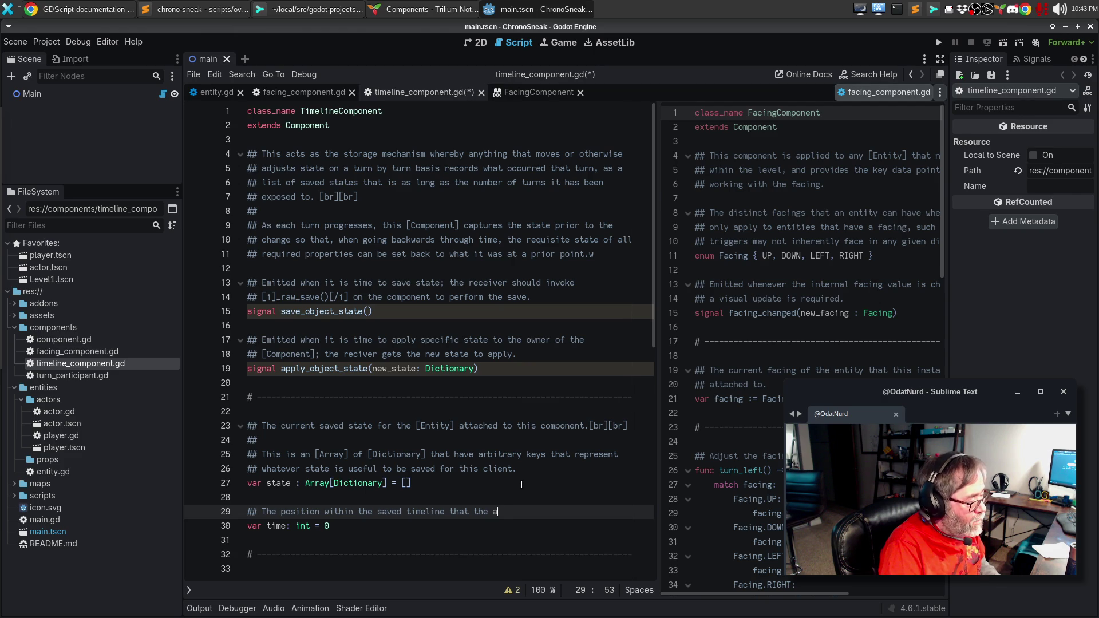
type("ttached [Ent")
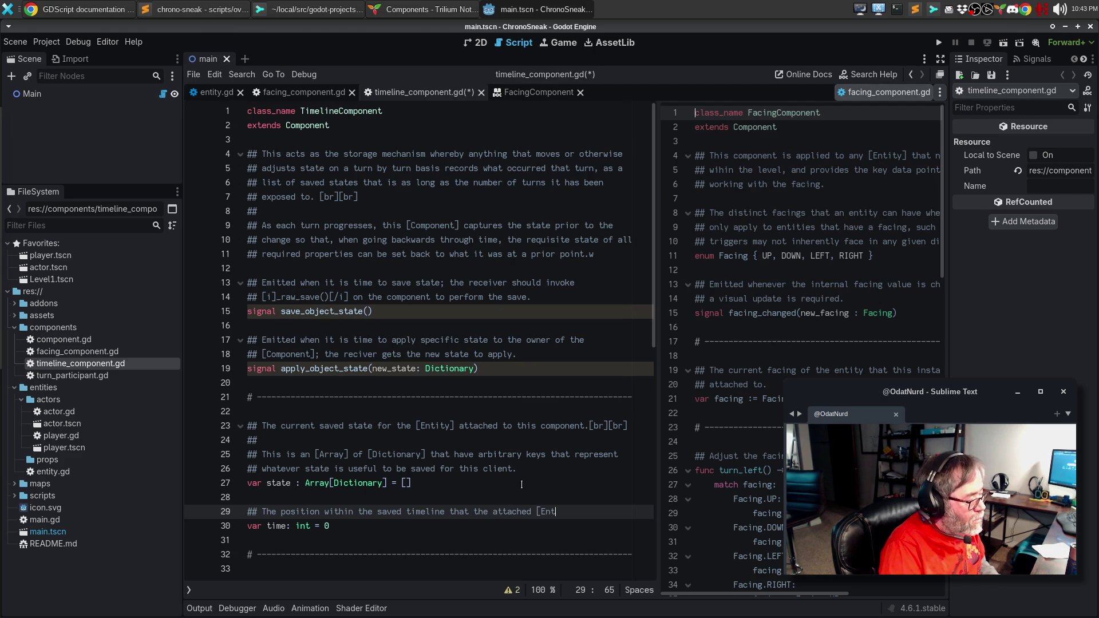
type("ity] is currently")
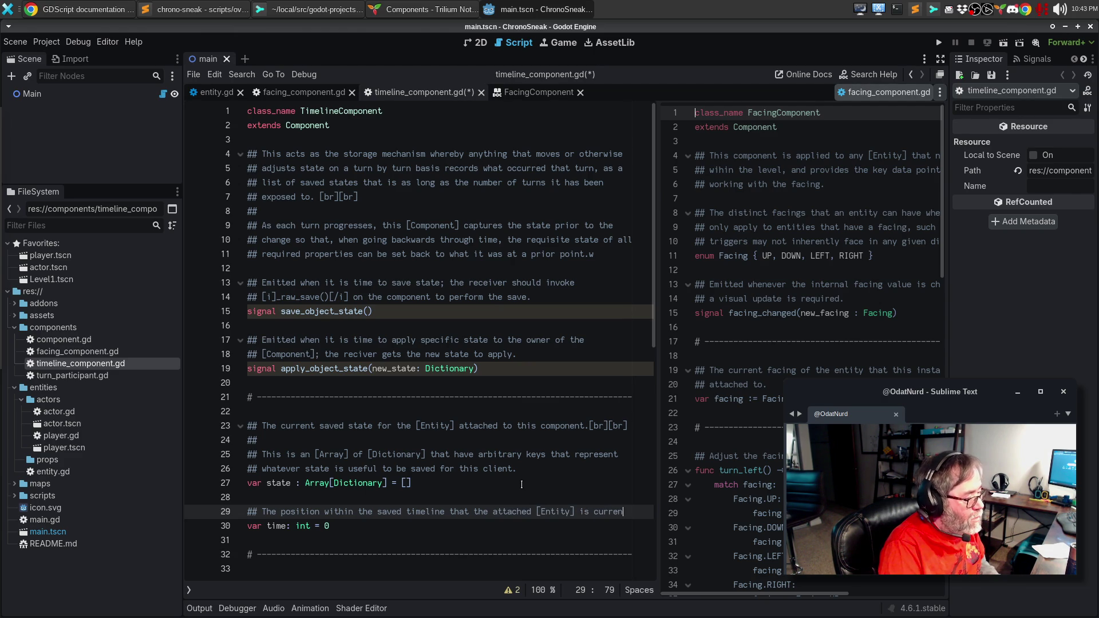
key("Return")
type("## currently in. ")
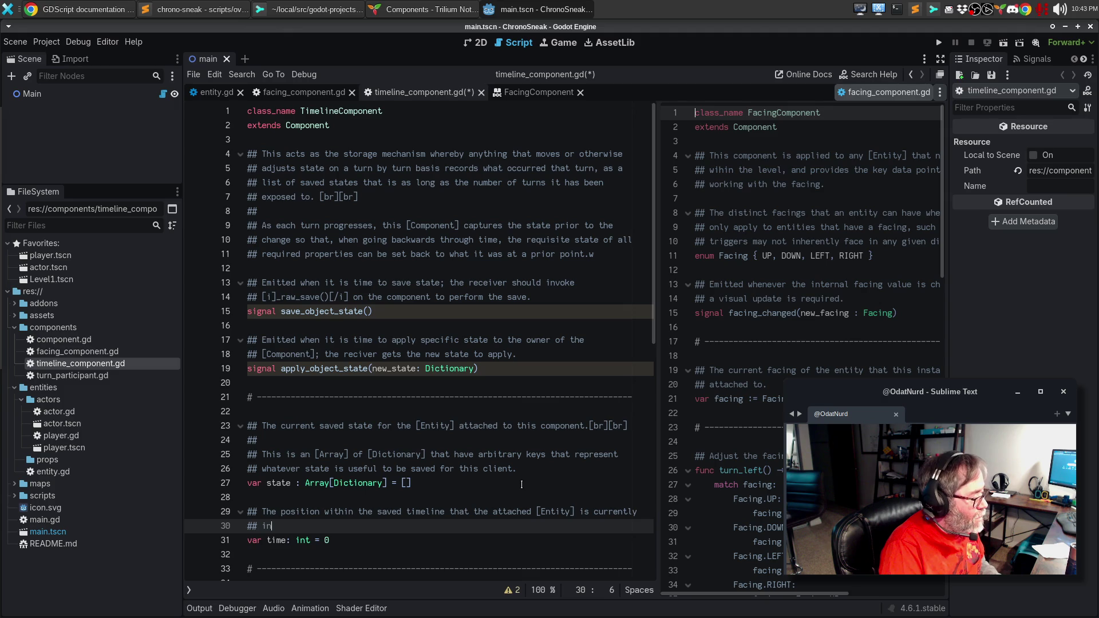
type("This represents an entry in the")
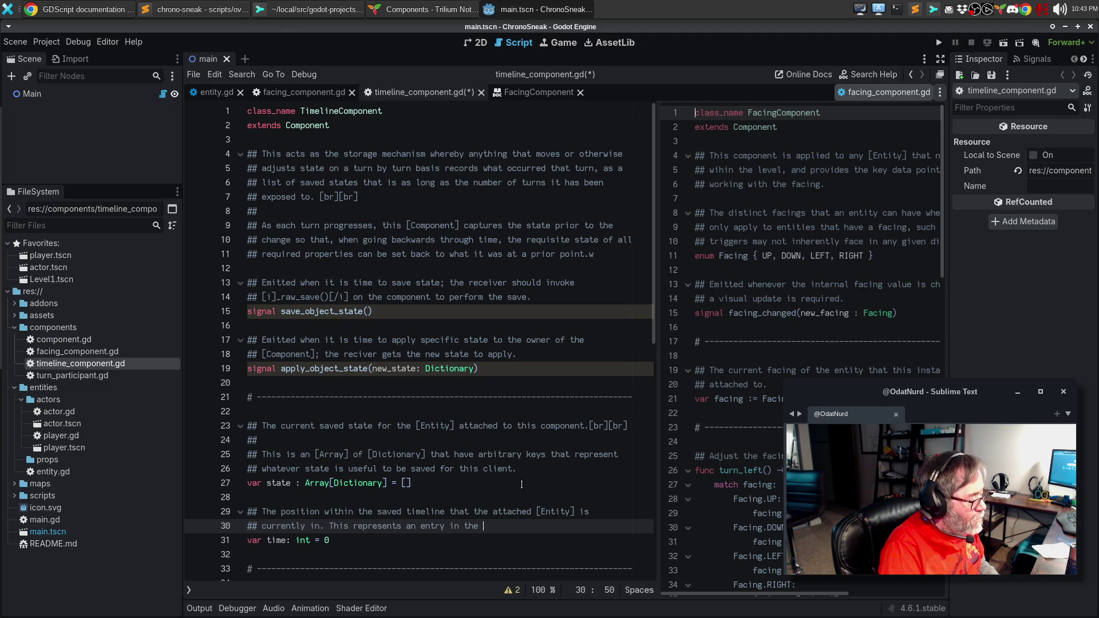
type(" state.")
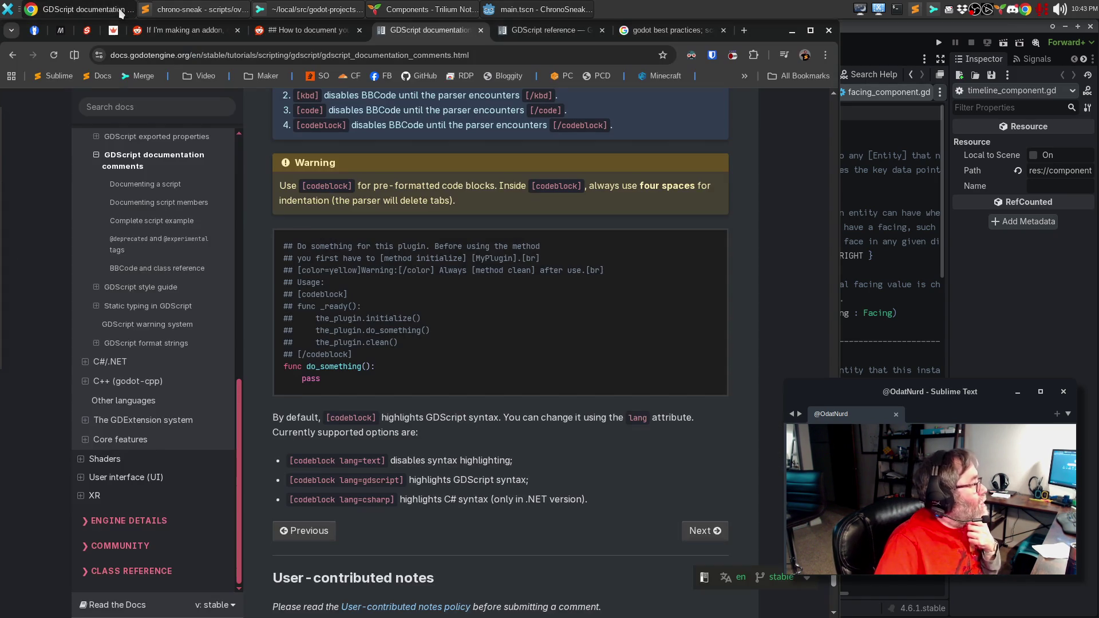
left_click(123, 10)
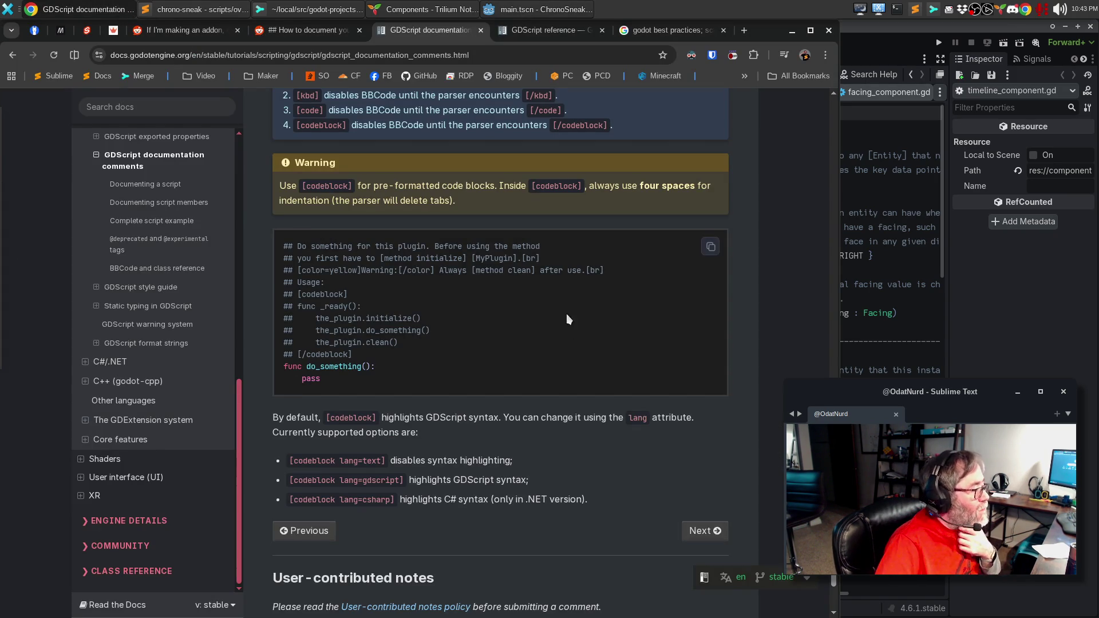
Scroll through the GDScript documentation comments page, reviewing the BBCode tag table and complete script example.
scroll(580, 325, "up", 9)
scroll(579, 325, "up", 20)
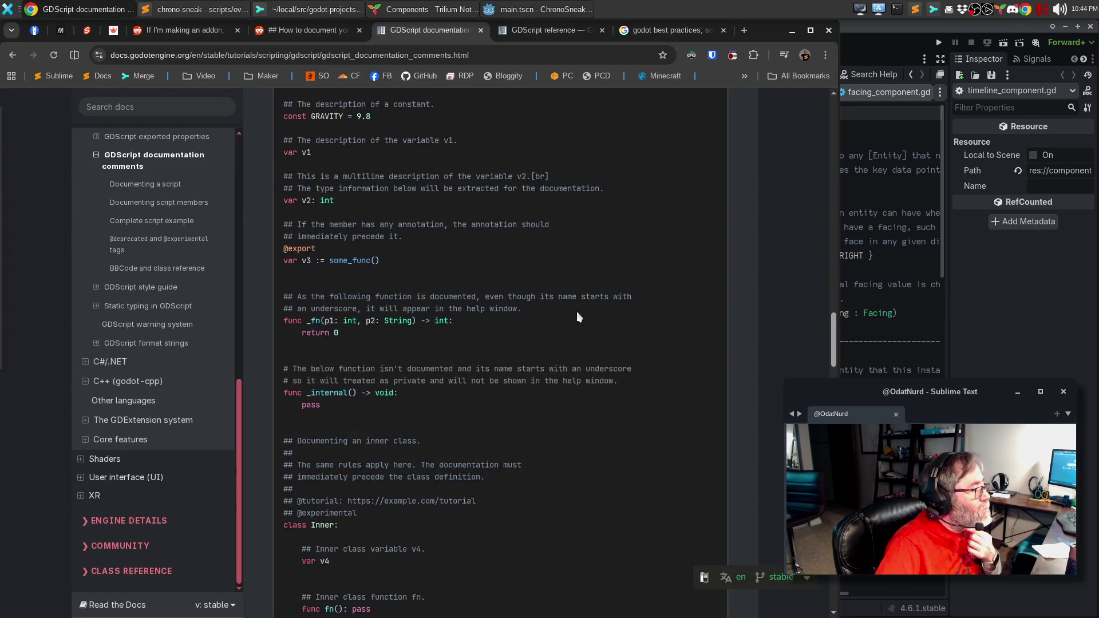
scroll(578, 312, "up", 9)
scroll(578, 309, "up", 8)
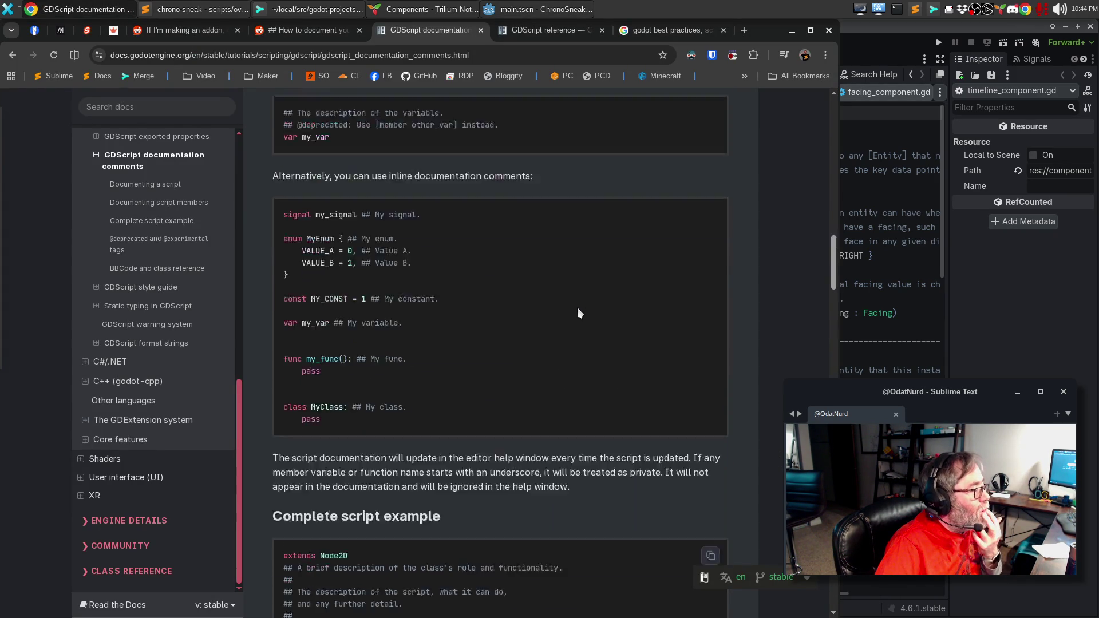
scroll(577, 312, "down", 20)
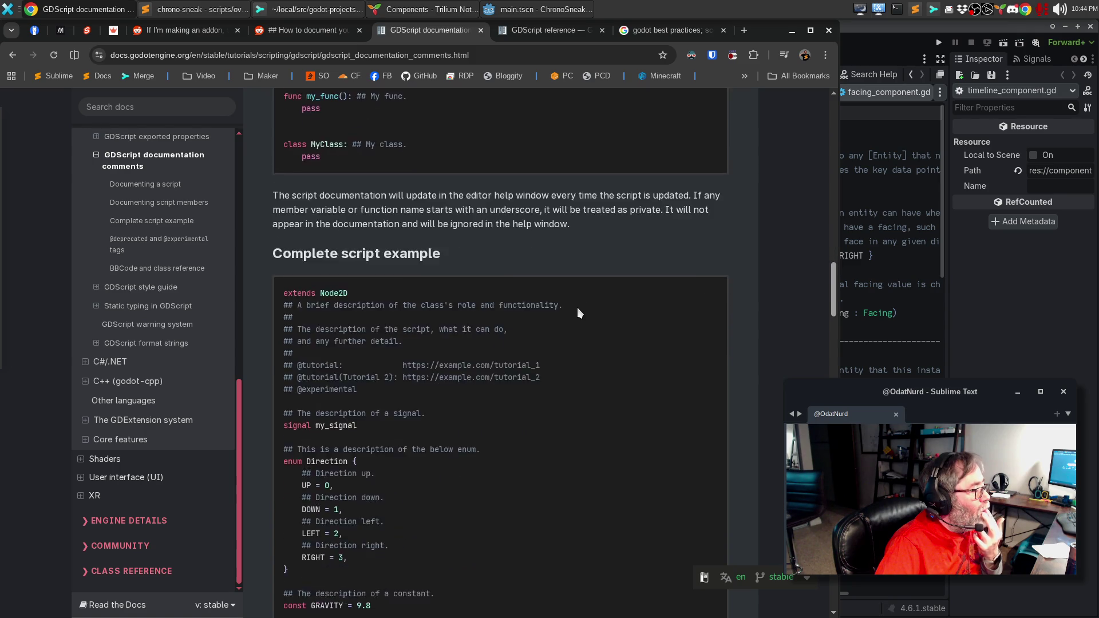
scroll(578, 312, "down", 9)
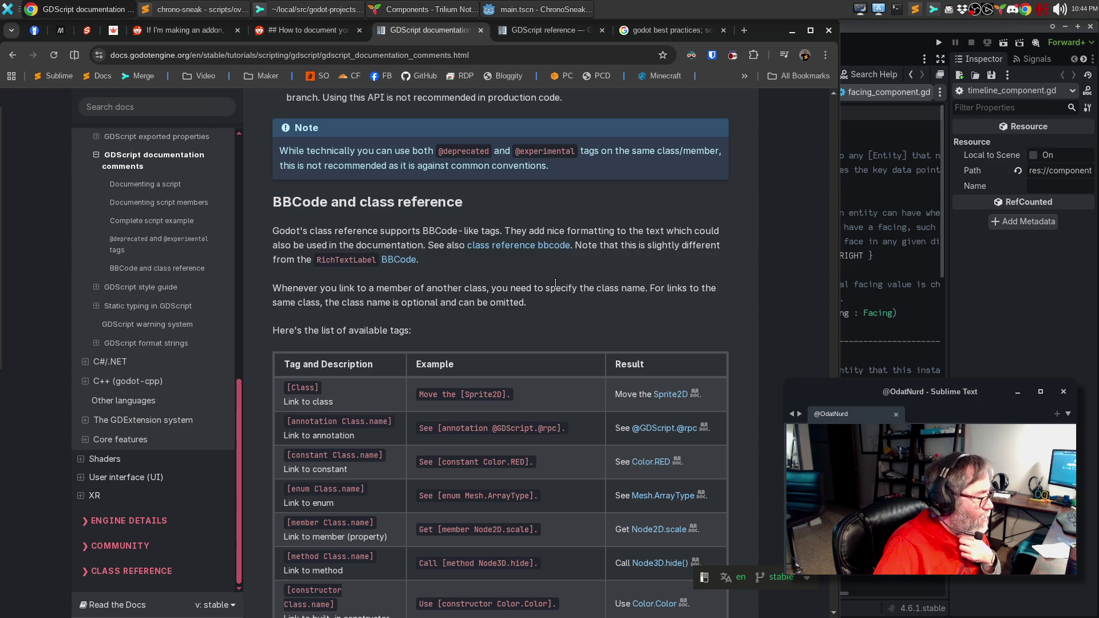
scroll(555, 282, "down", 3)
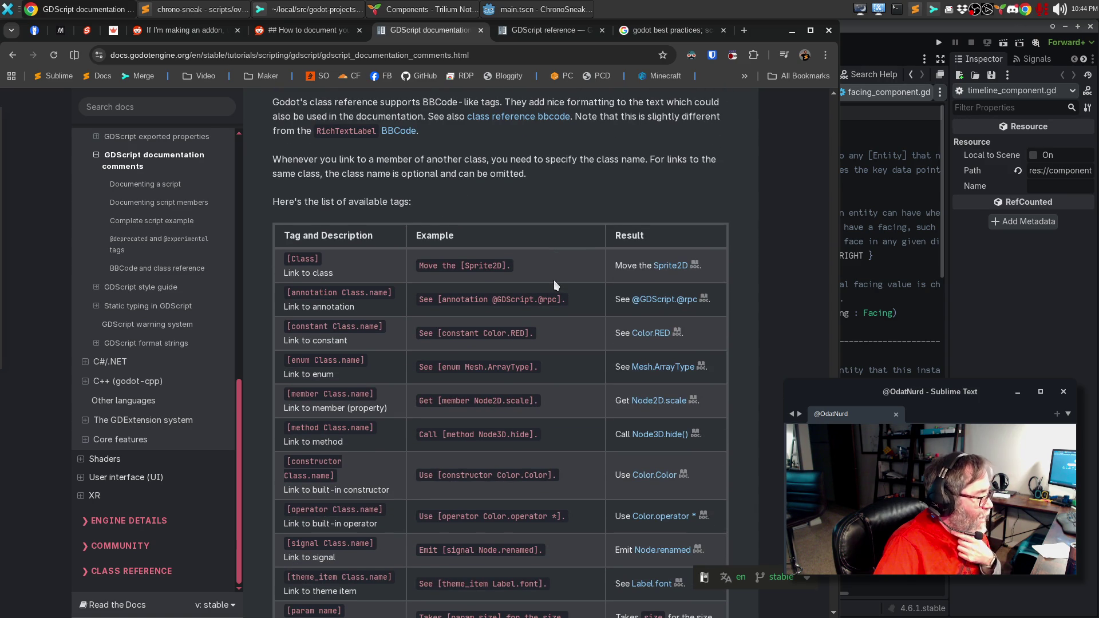
scroll(554, 280, "down", 3)
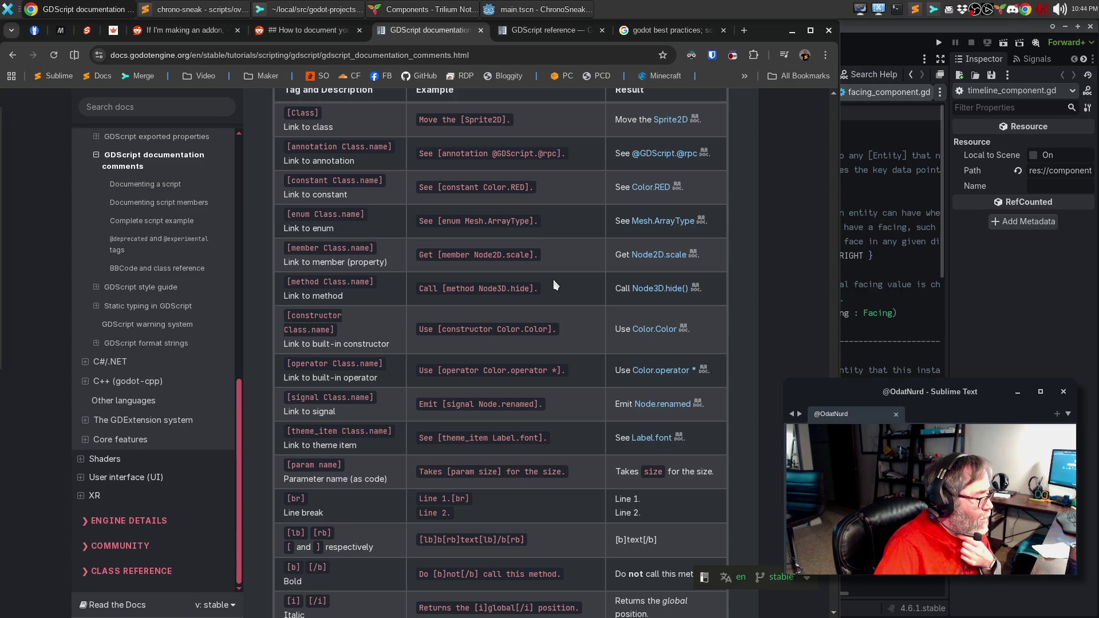
scroll(553, 279, "down", 4)
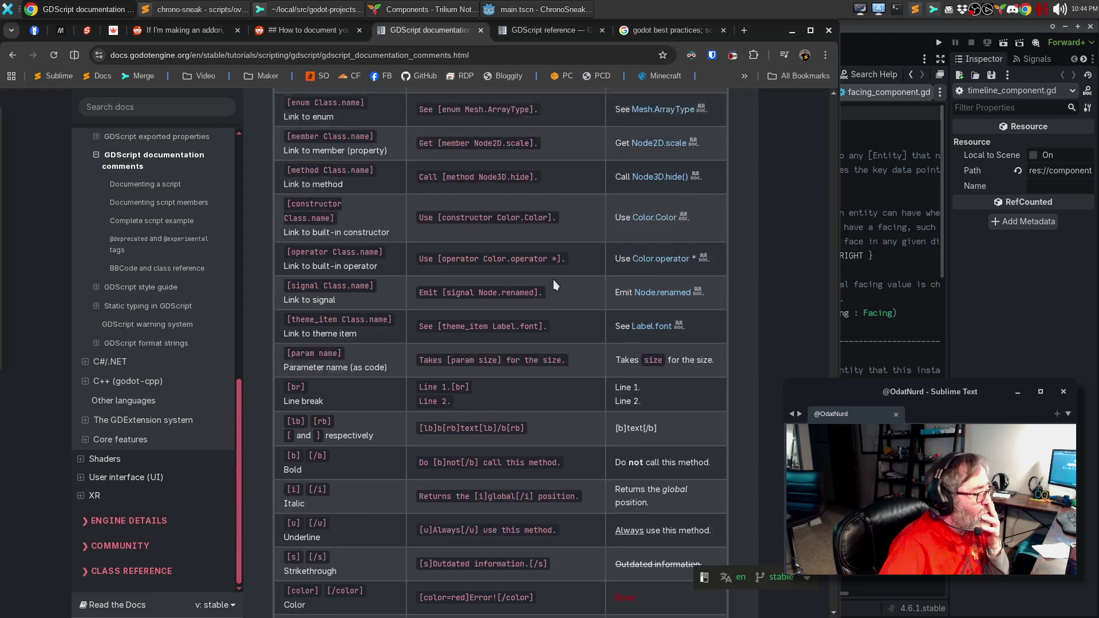
scroll(553, 279, "down", 12)
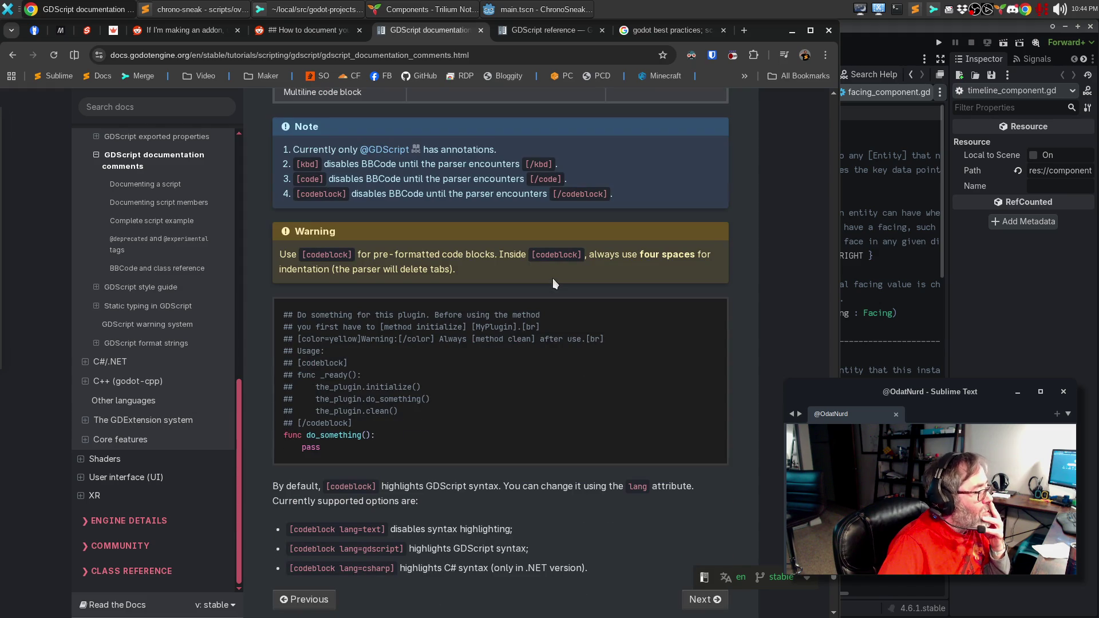
scroll(552, 278, "down", 10)
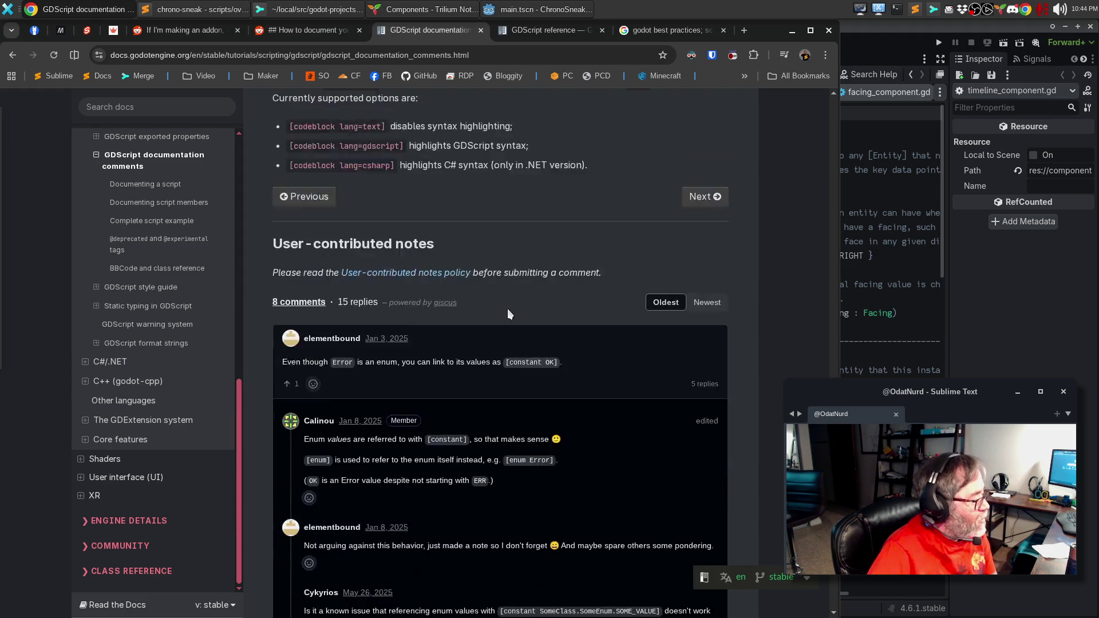
scroll(503, 386, "up", 7)
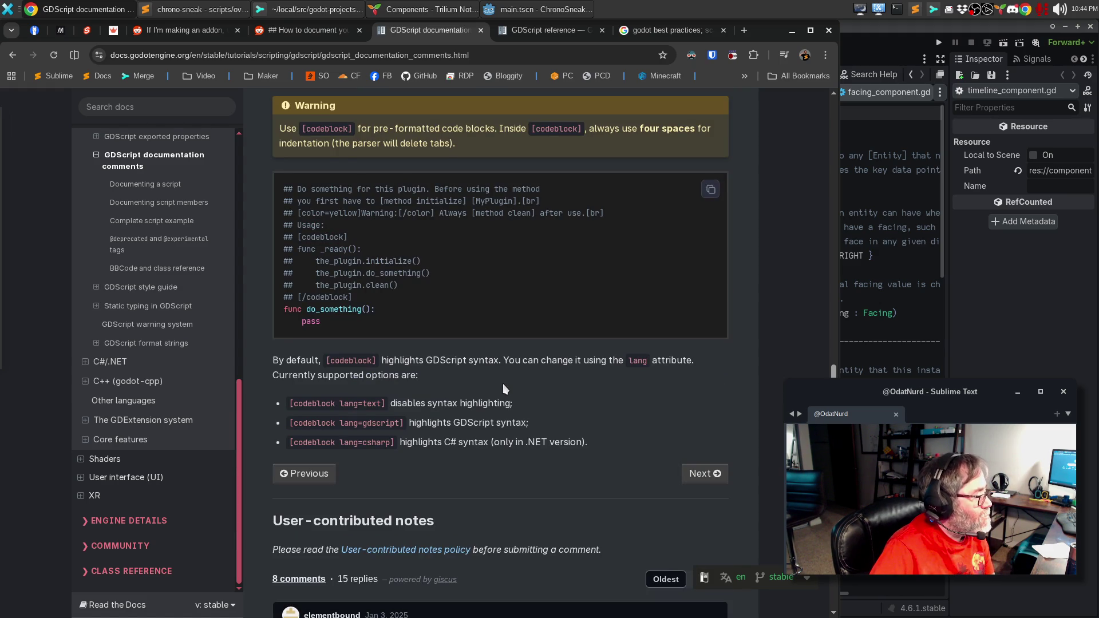
scroll(506, 383, "up", 15)
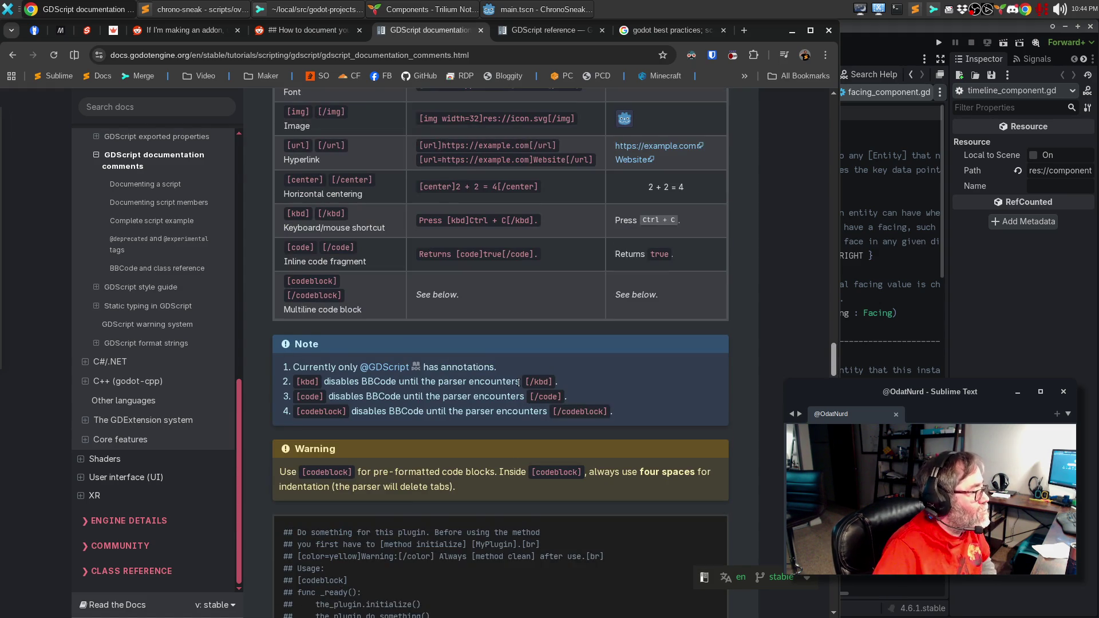
scroll(518, 382, "up", 15)
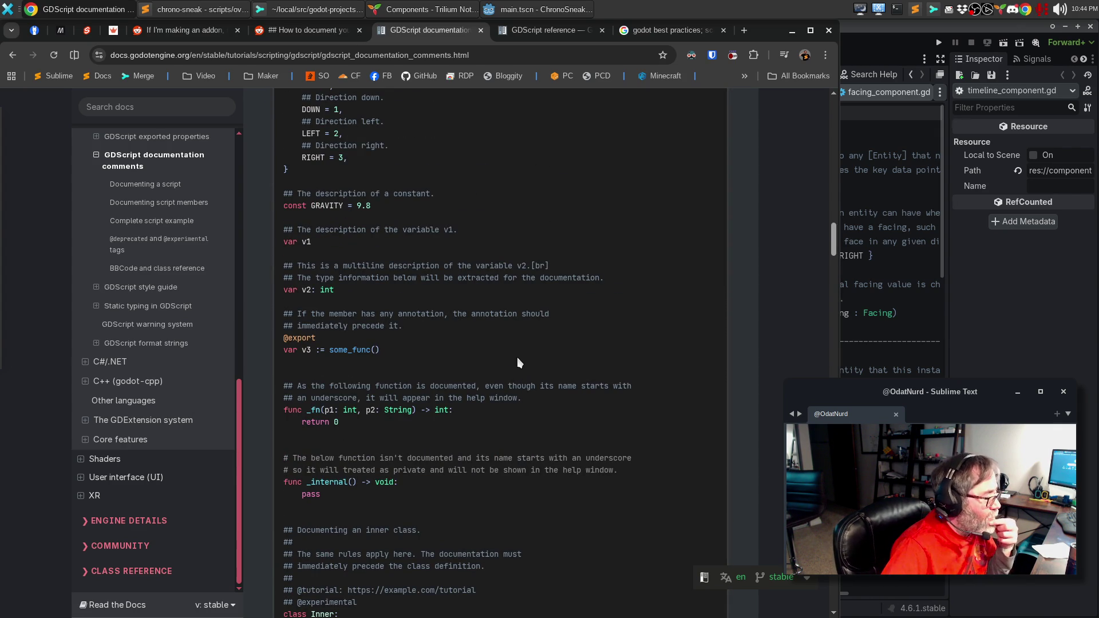
scroll(586, 440, "up", 8)
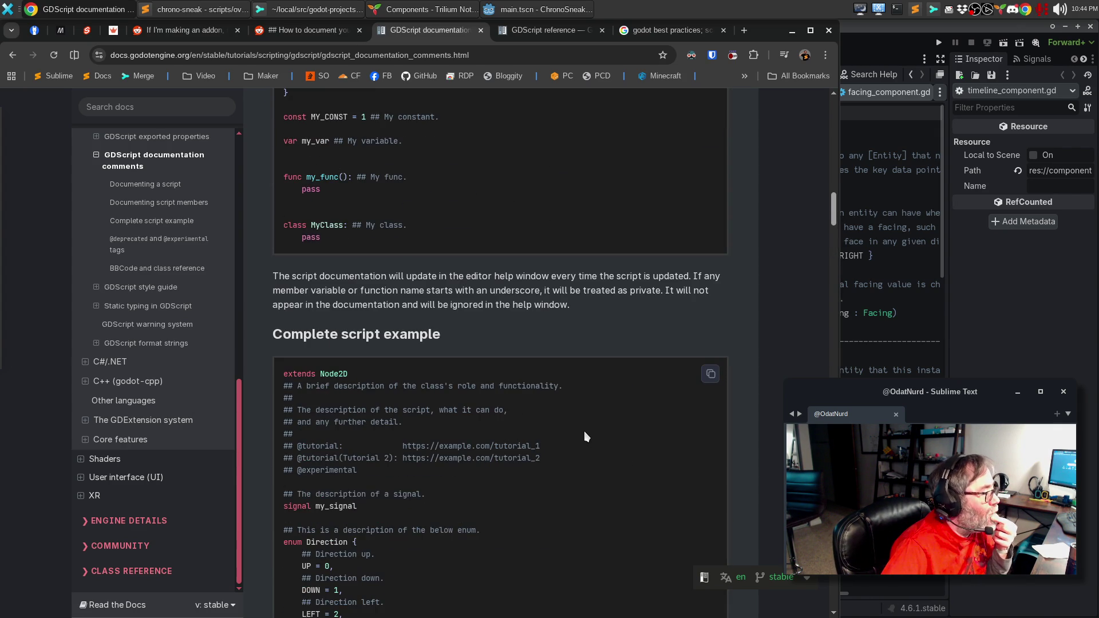
scroll(585, 436, "down", 7)
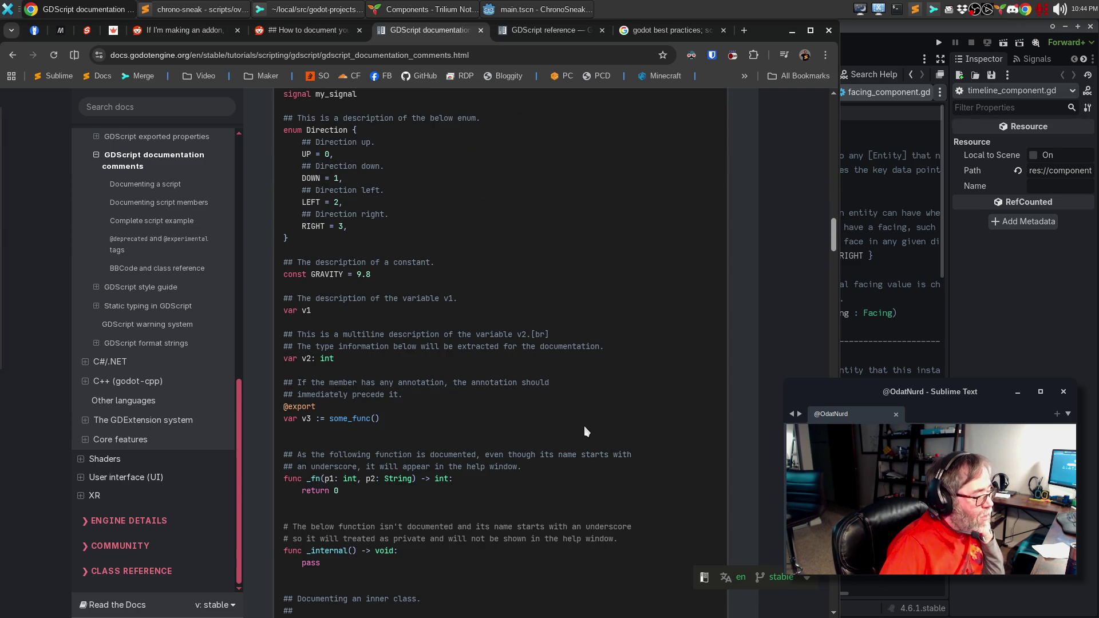
scroll(585, 428, "down", 2)
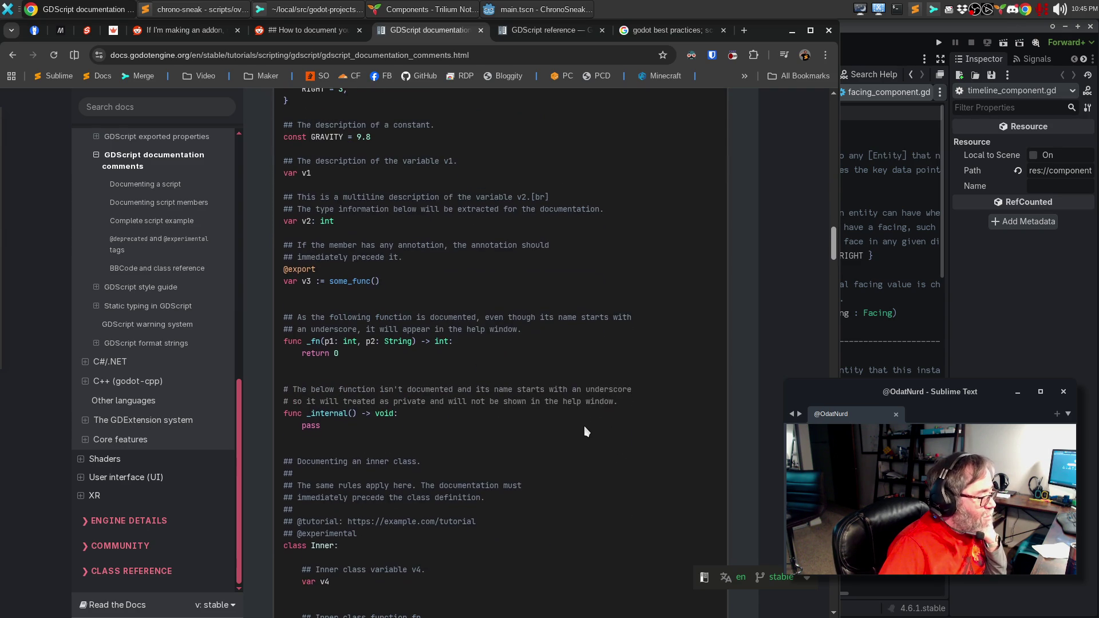
scroll(583, 426, "down", 3)
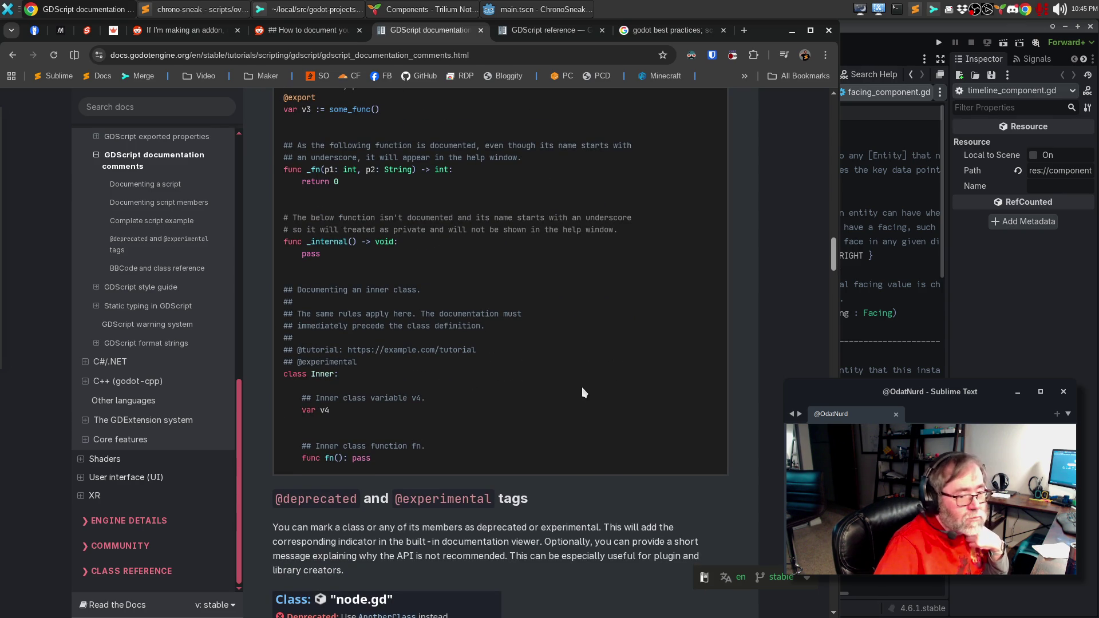
left_click(545, 11)
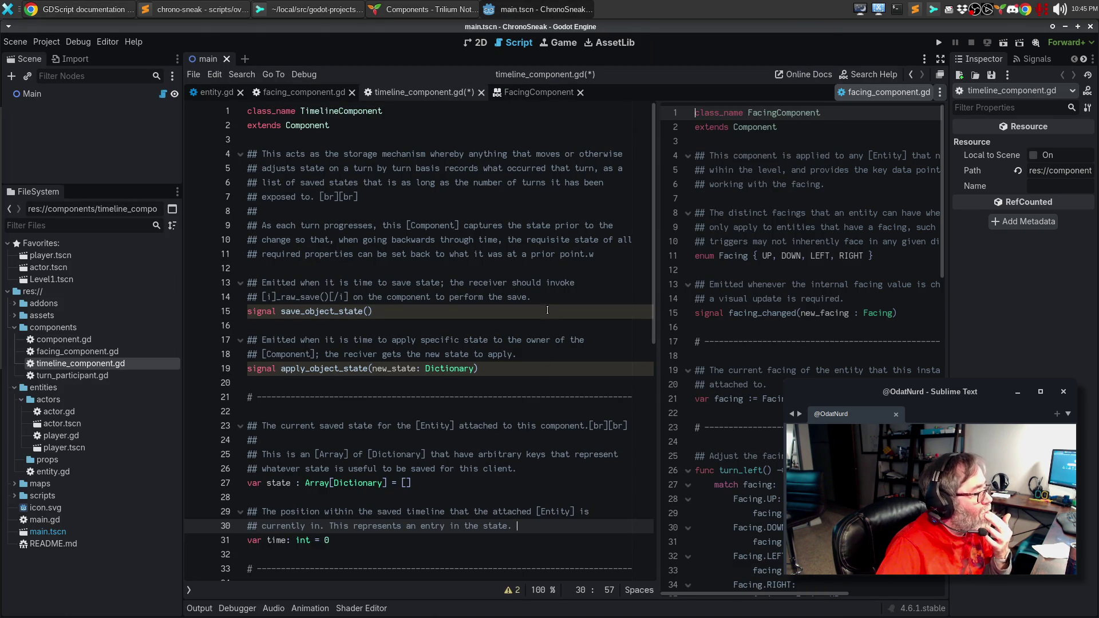
Change the end of the line 30 time comment to 'an entry in the state property.'.
left_click(763, 312)
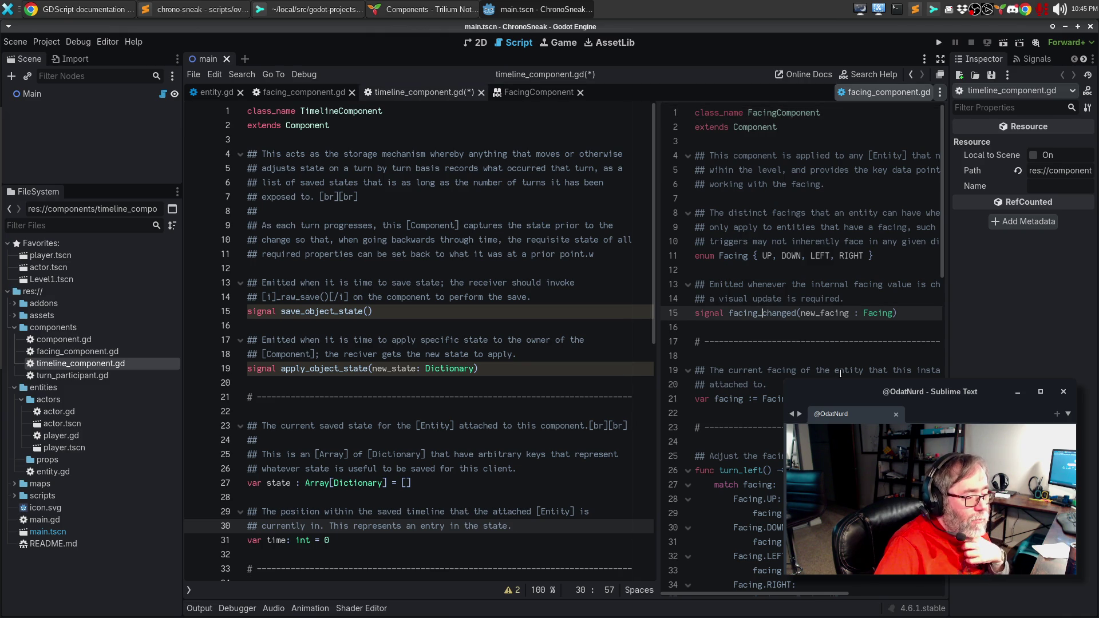
scroll(841, 373, "down", 1)
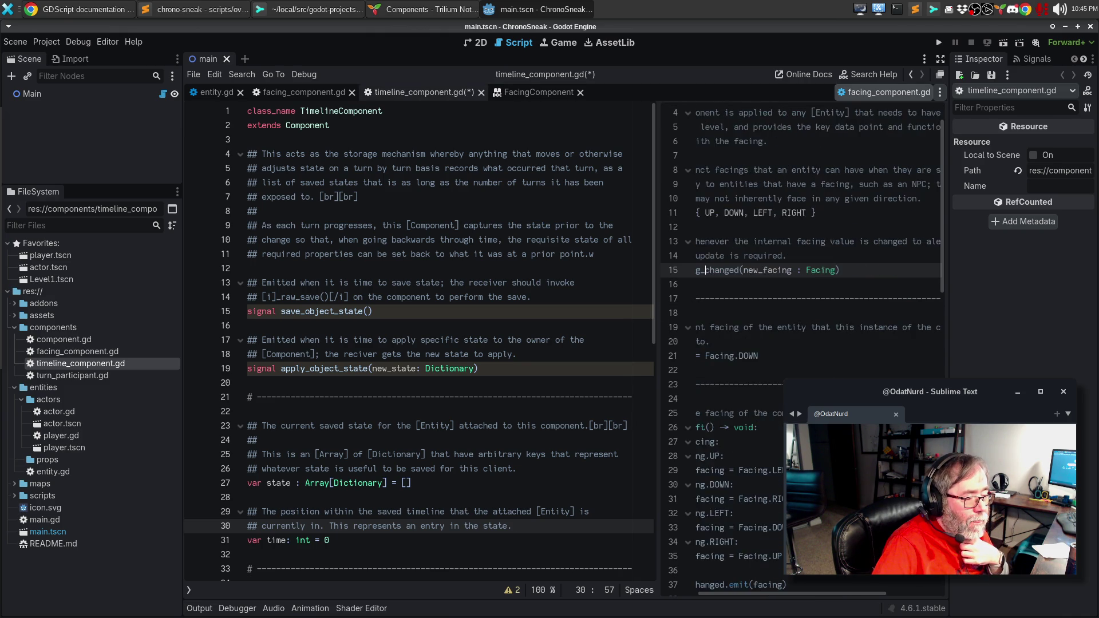
scroll(802, 343, "down", 14)
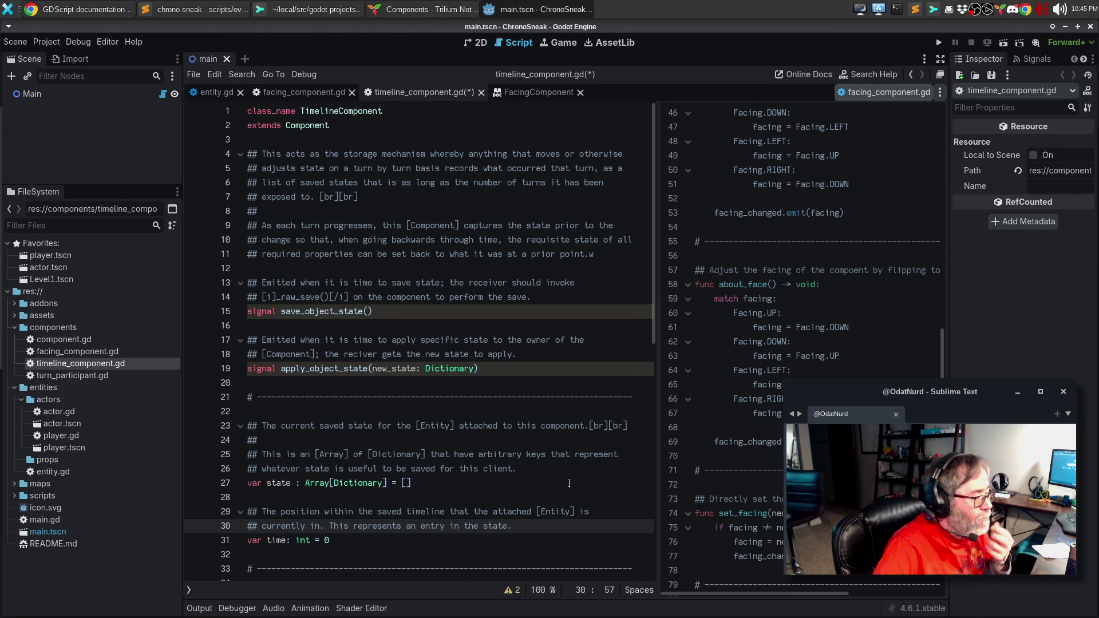
left_click(488, 427)
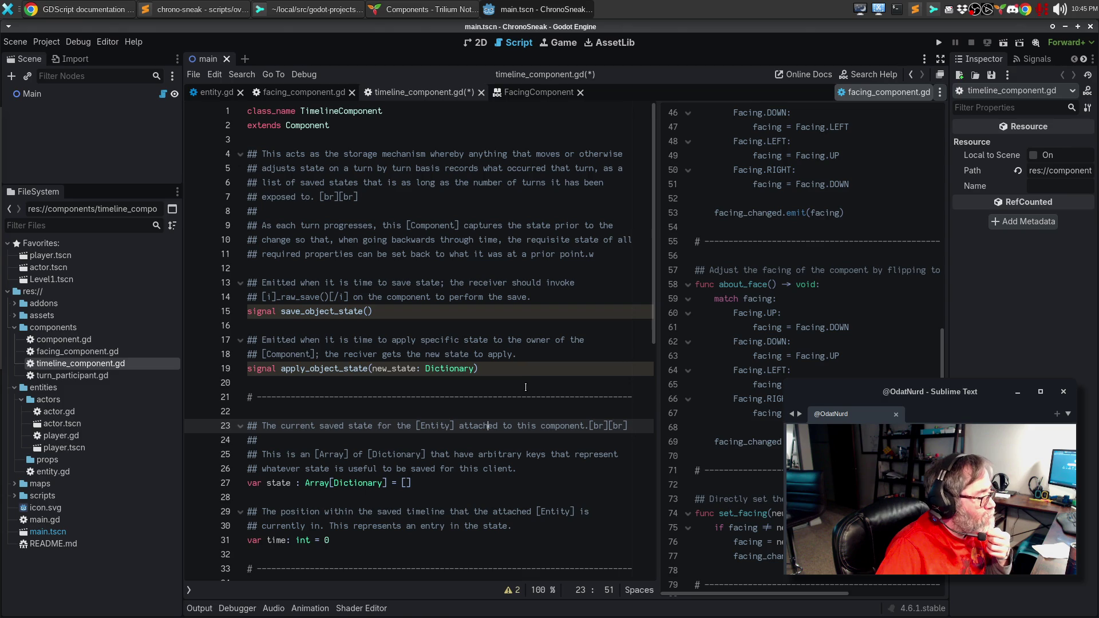
scroll(526, 388, "down", 2)
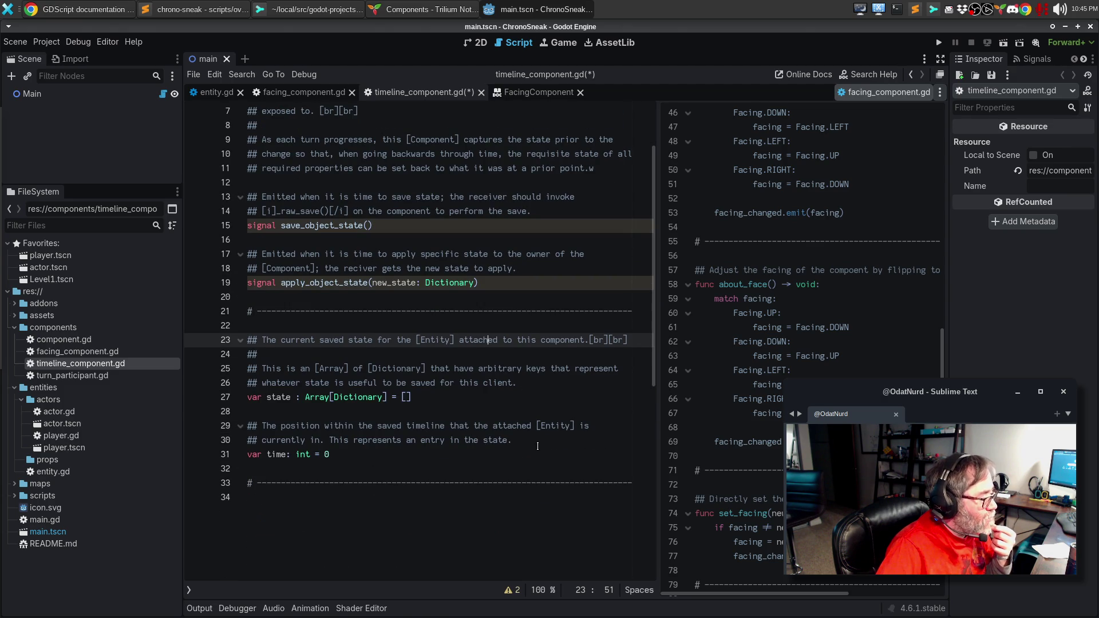
left_click(539, 442)
key("BackSpace")
type("property.")
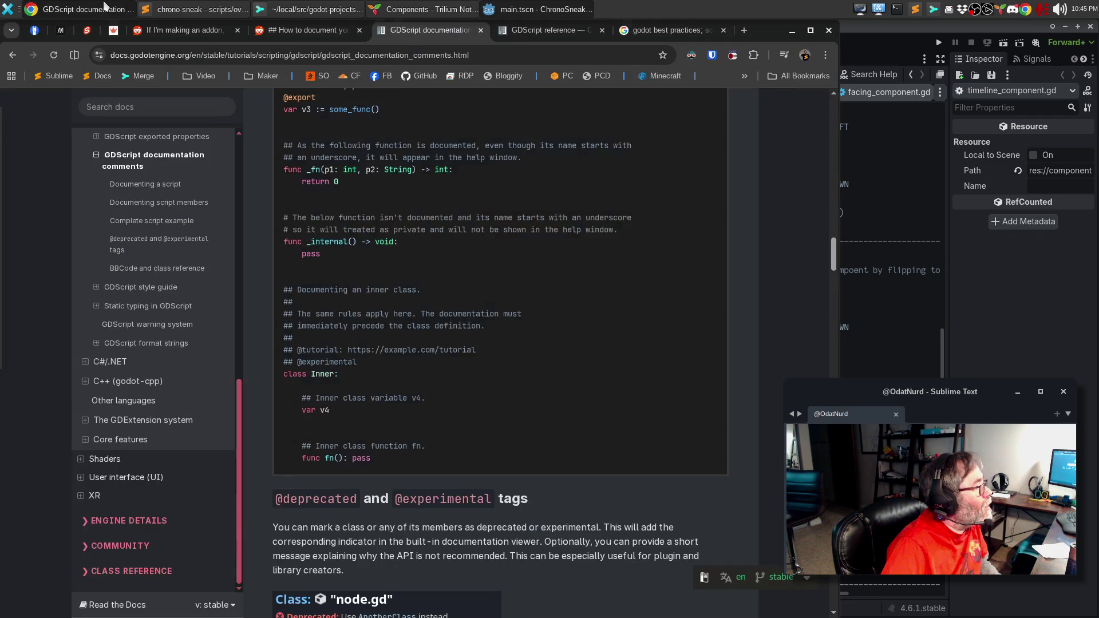
Search Google for 'gdscript documentation link to class property'.
left_click(109, 7)
left_click(669, 30)
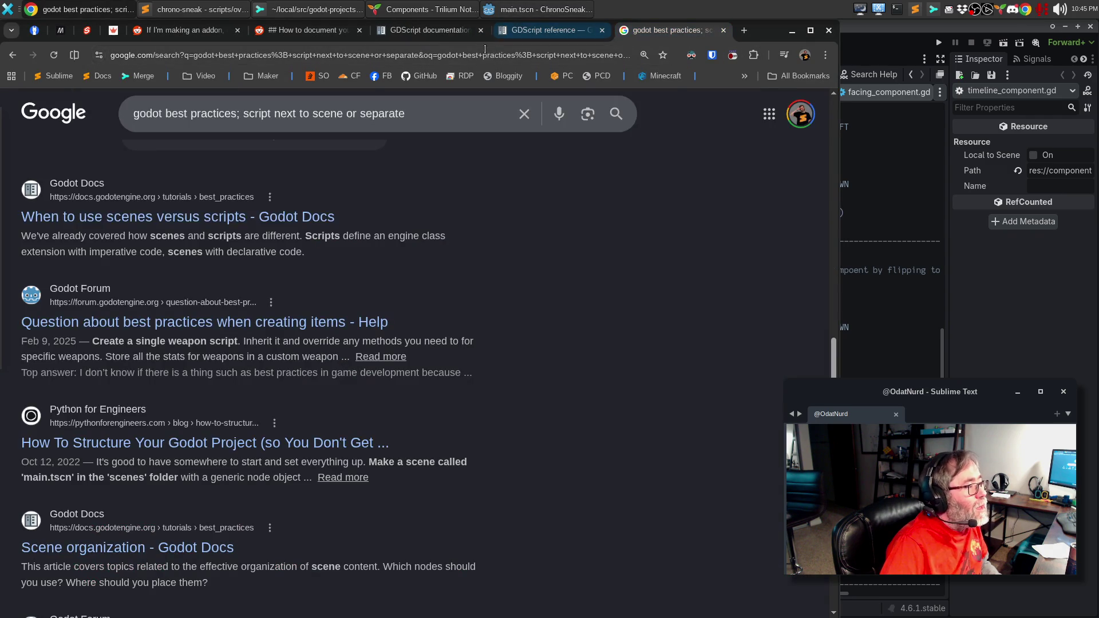
left_click(481, 55)
type("gdscrip")
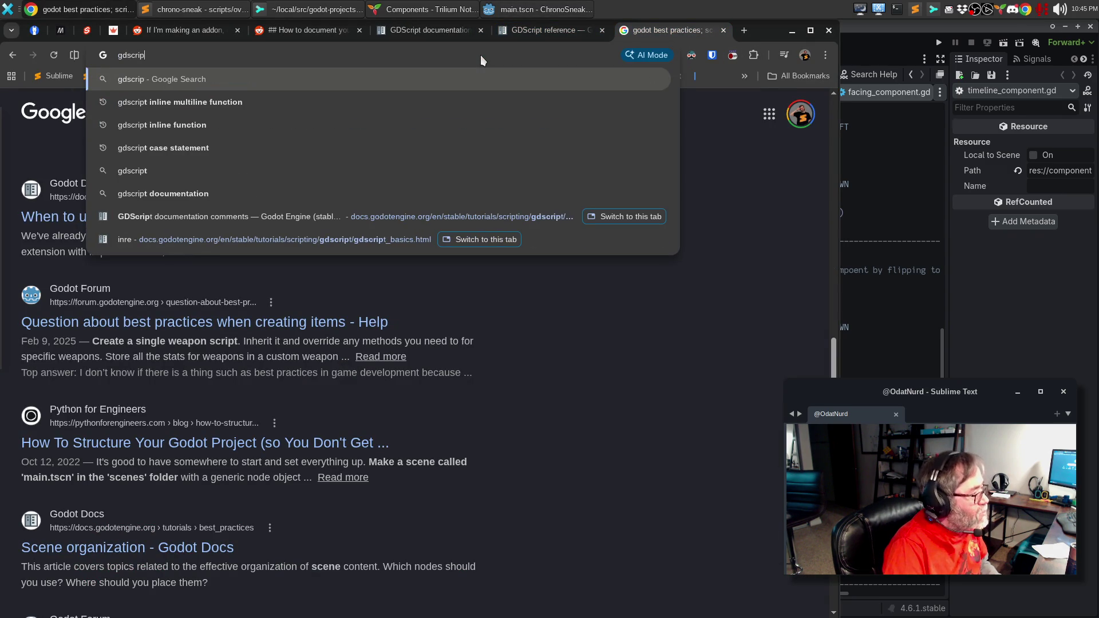
type("t documentation")
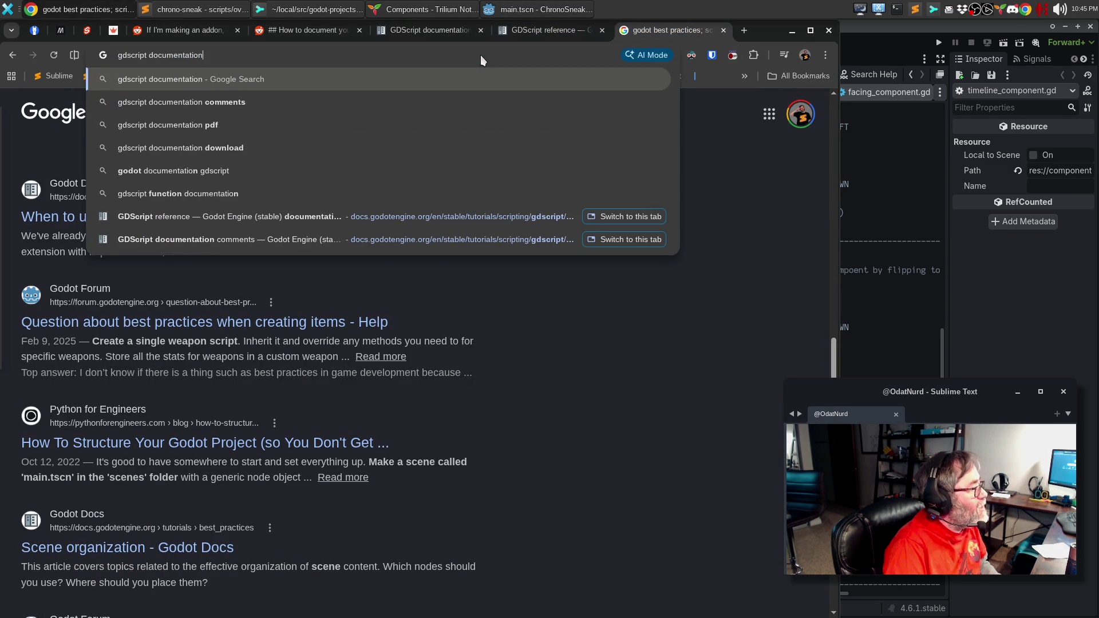
type(" link to class property")
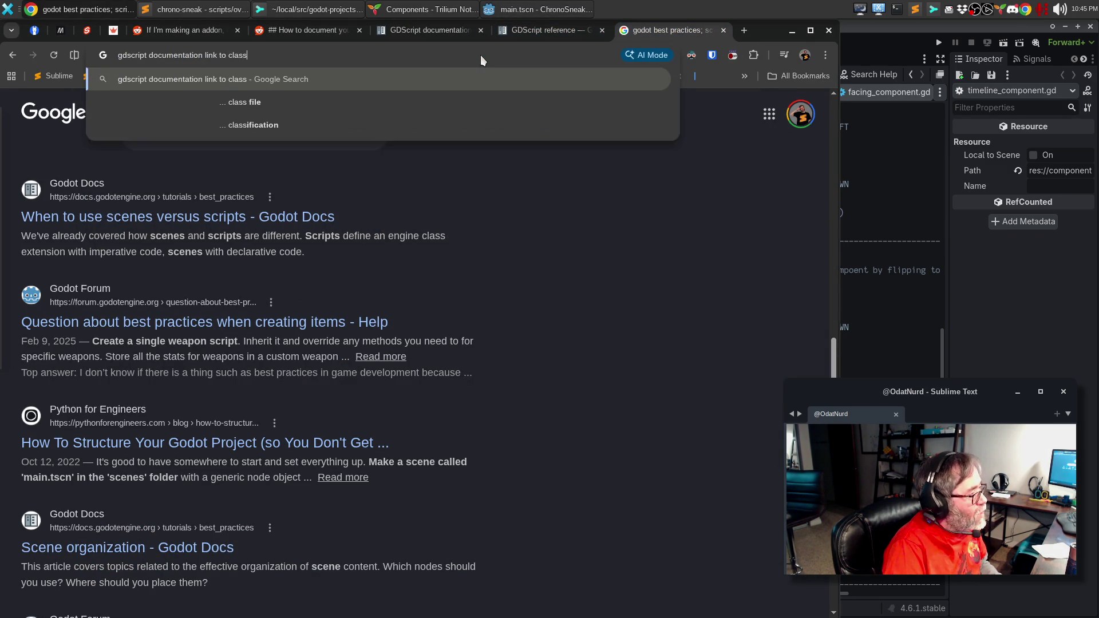
key("Return")
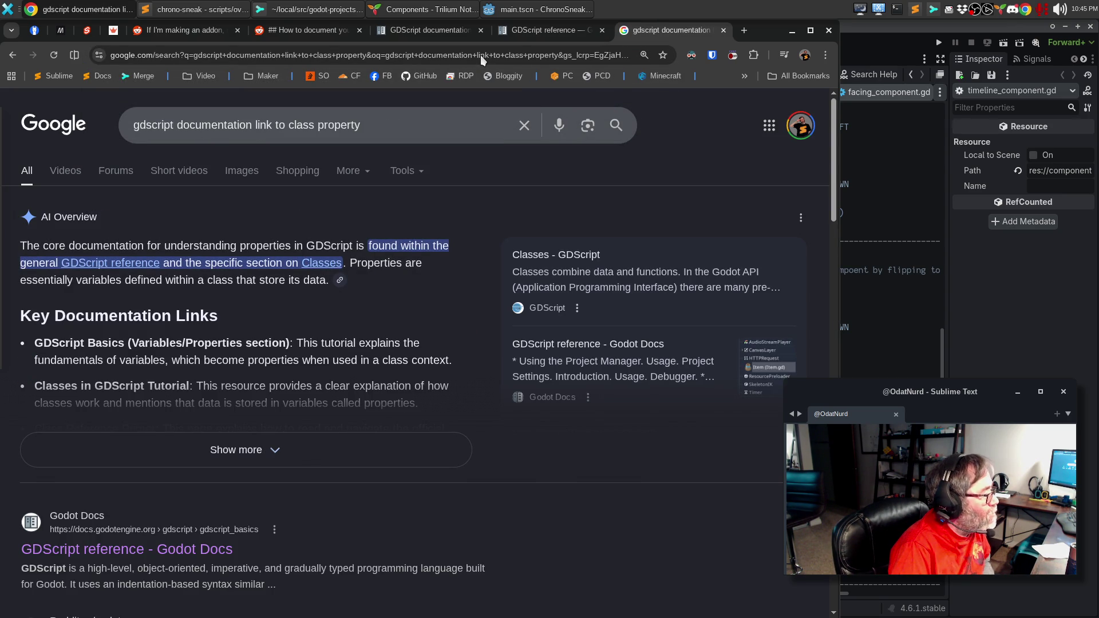
Scroll through the search results, then return to the Godot editor.
scroll(410, 252, "down", 3)
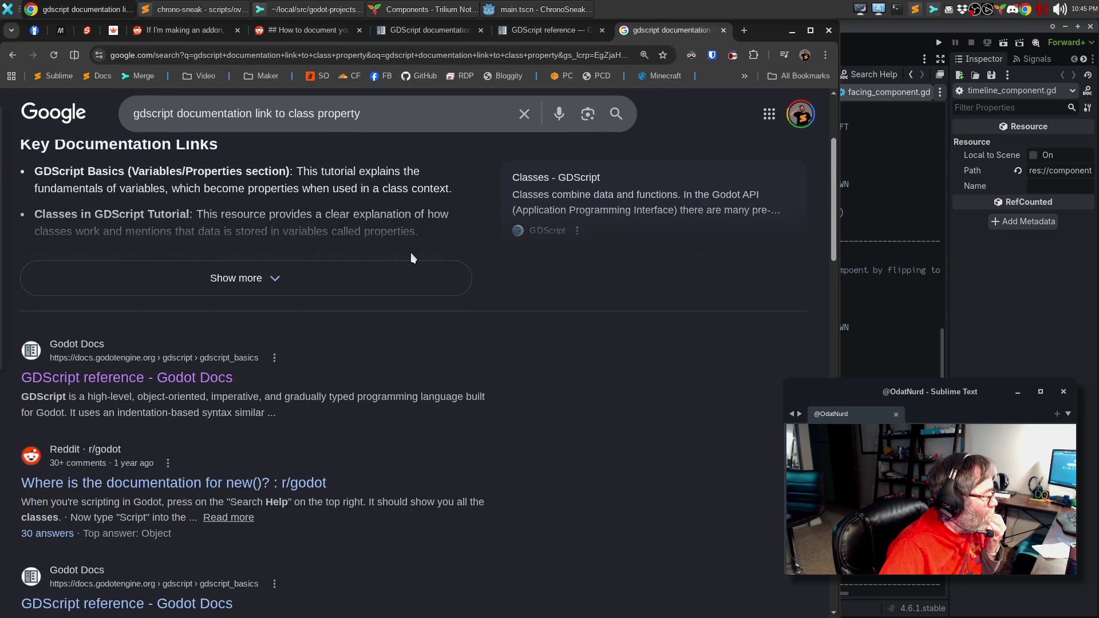
scroll(411, 252, "down", 1)
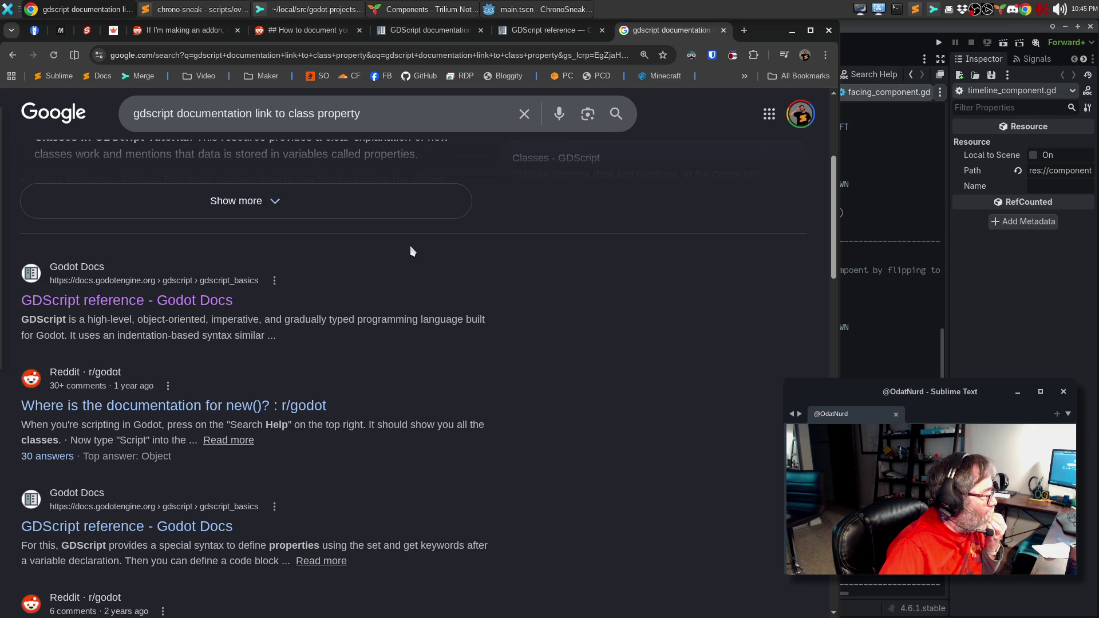
scroll(411, 253, "down", 4)
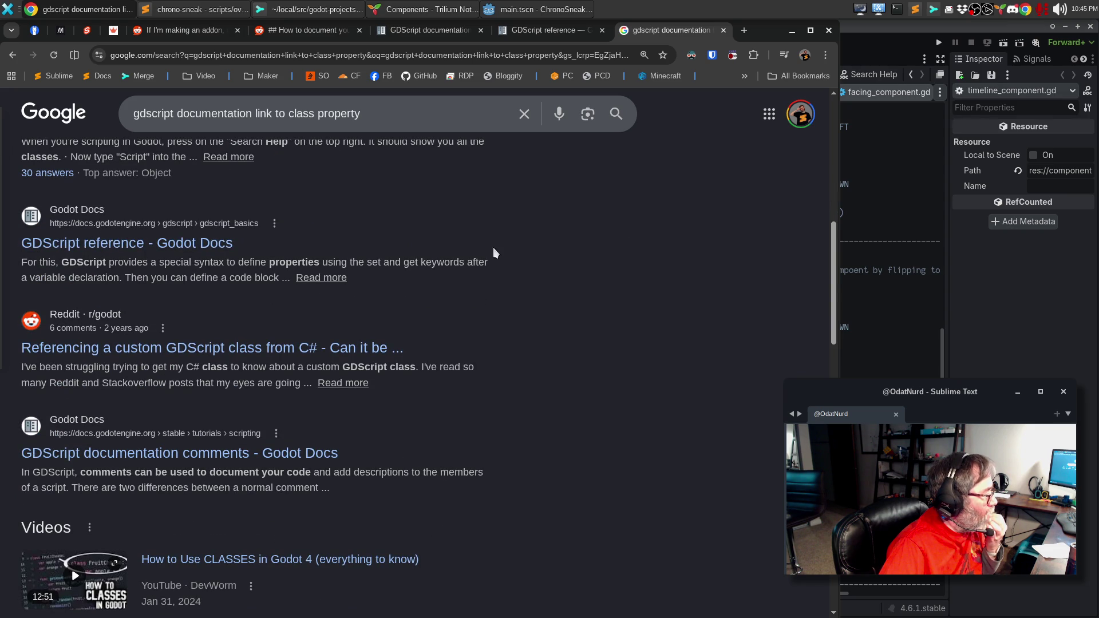
key("alt+Tab")
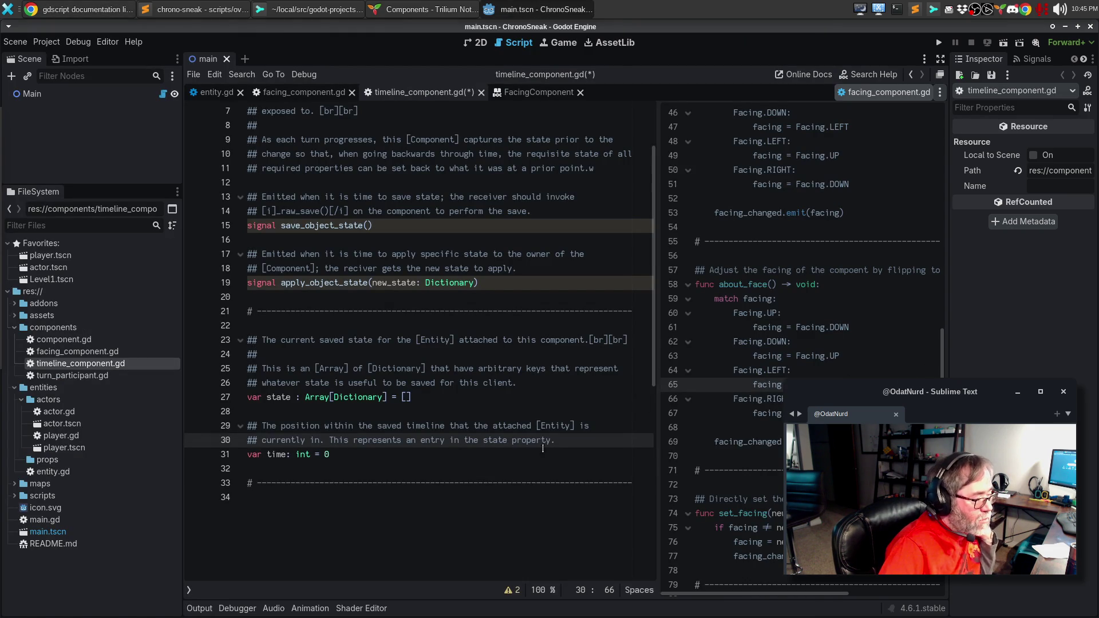
Wrap 'state' on line 30 as [TimelineComponent.state] and move 'property.' onto a new ## line.
double_click(488, 442)
type("[")
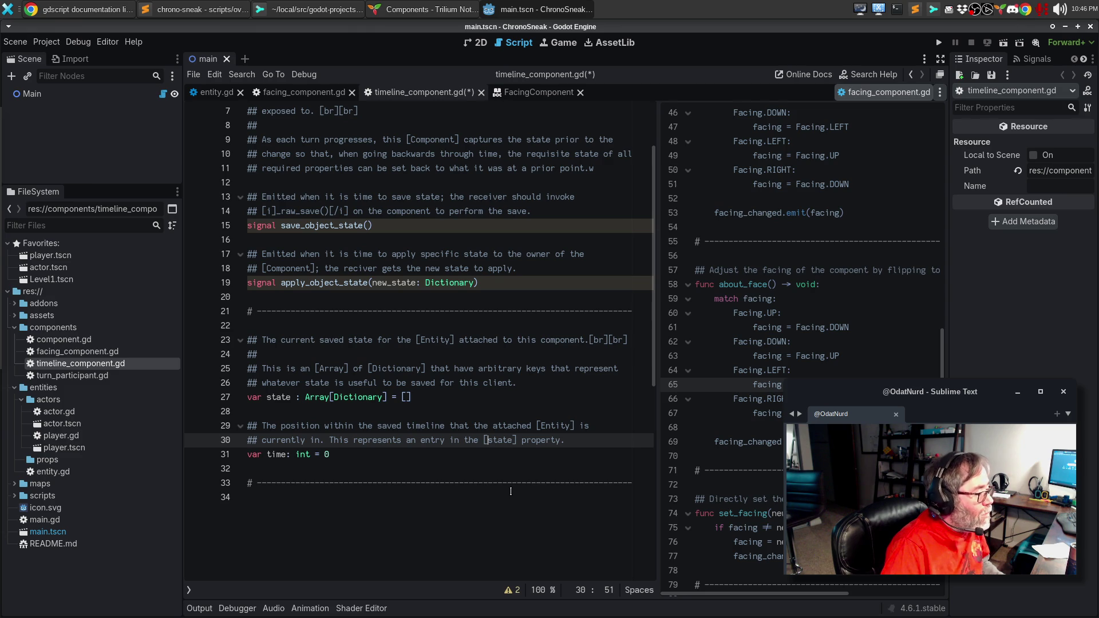
scroll(512, 477, "up", 3)
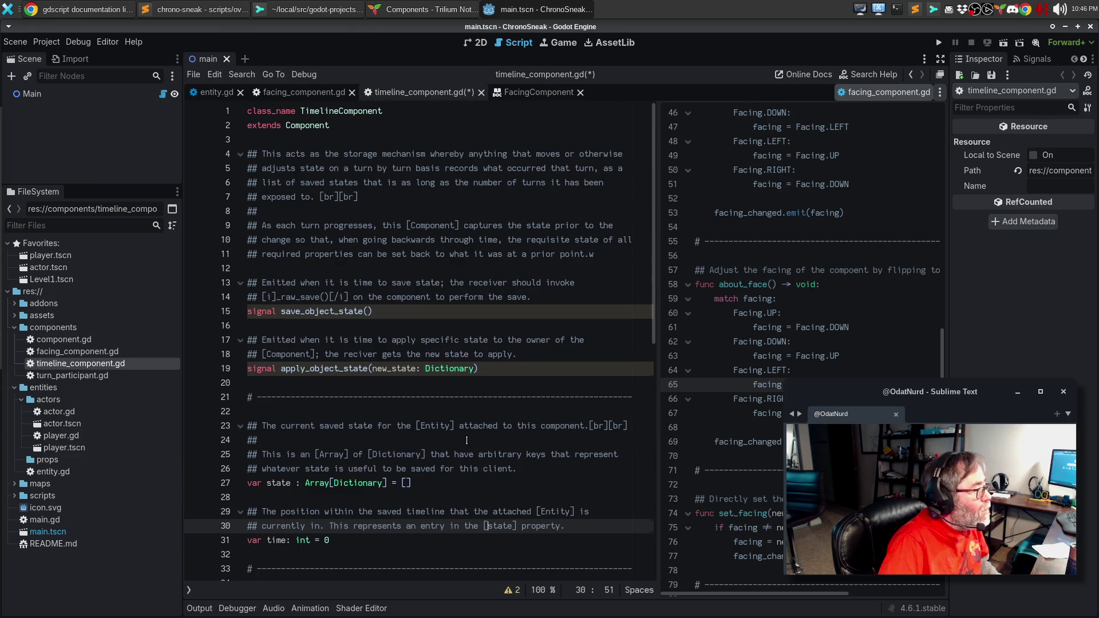
scroll(466, 440, "down", 3)
type("TimelineComponen")
key("ctrl+Right")
key("ctrl+Right")
key("Delete")
key("Return")
type("##")
key("End")
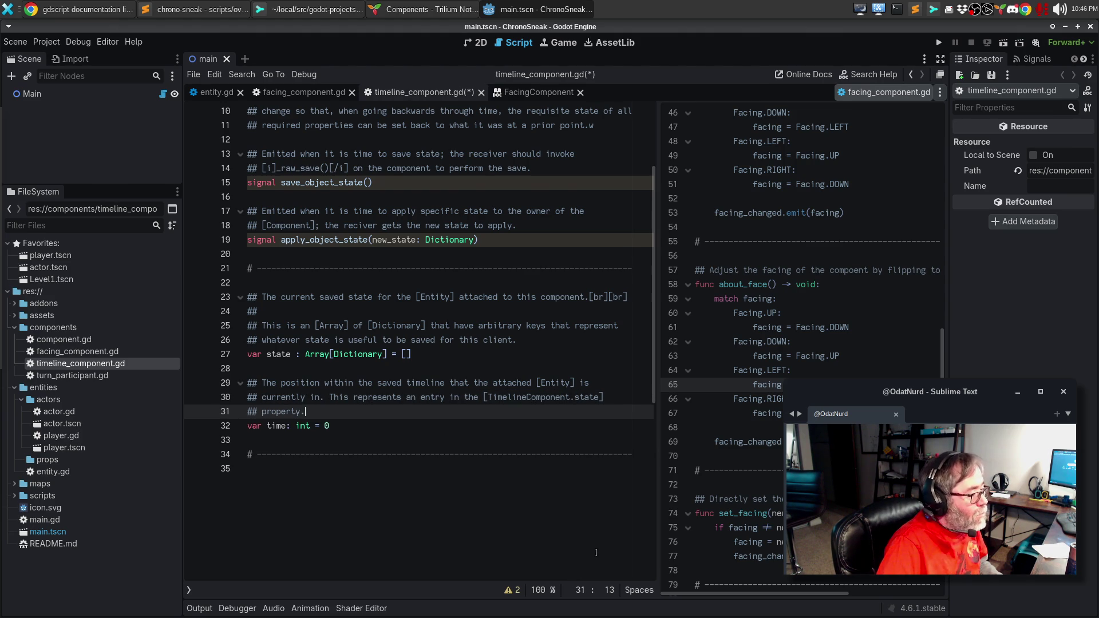
Save timeline_component.gd and open the built-in help search with F1.
scroll(597, 553, "up", 3)
scroll(541, 510, "down", 4)
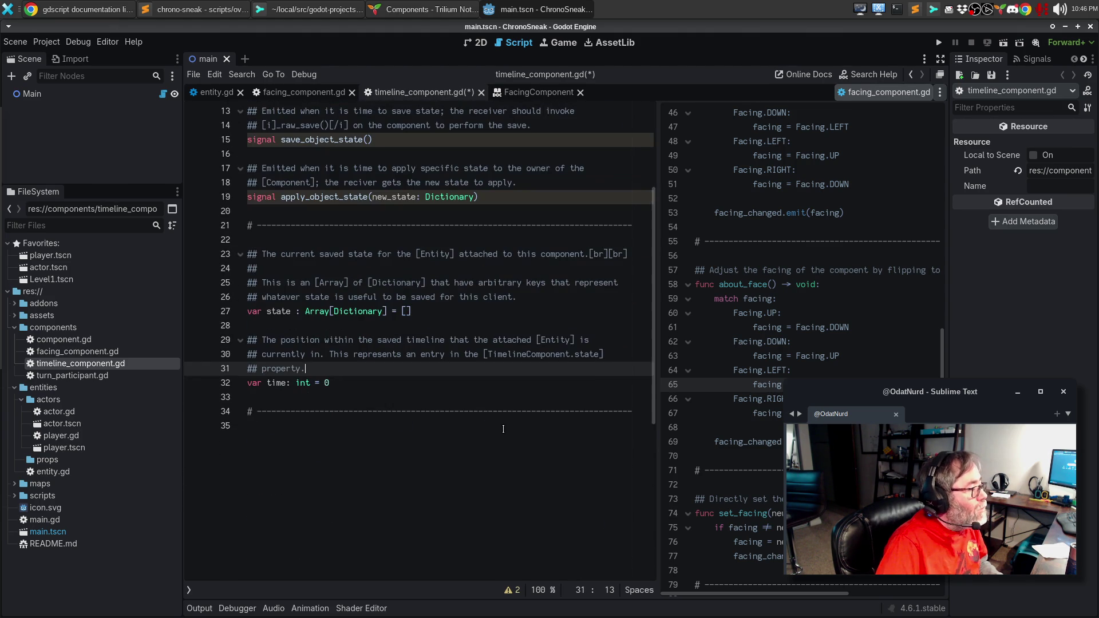
left_click(509, 418)
key("ctrl+s")
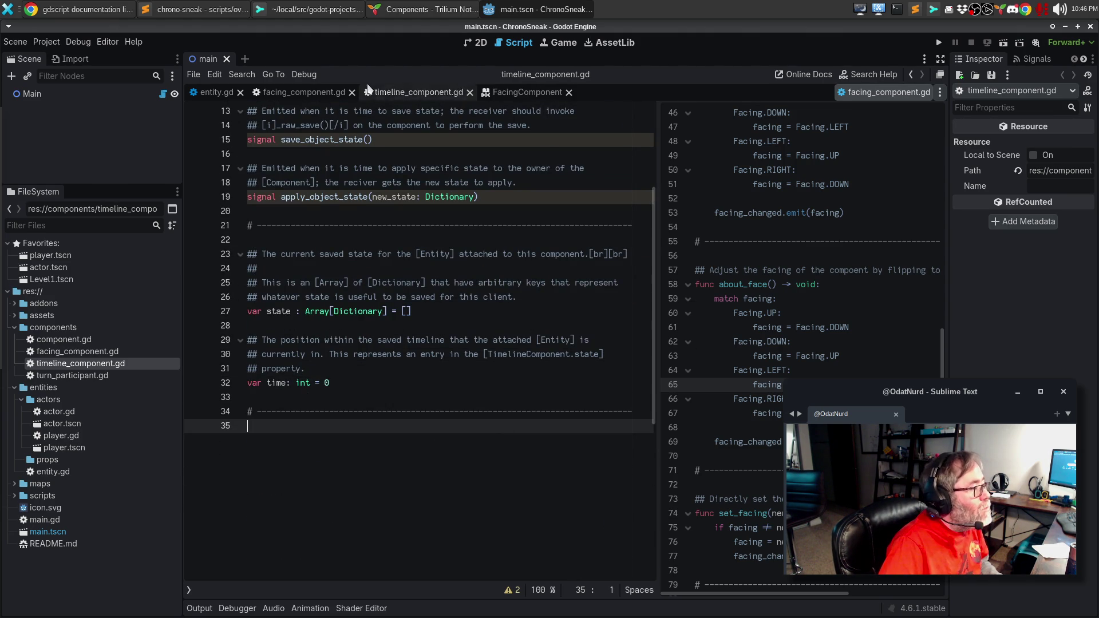
left_click(499, 181)
key("F1")
Open the TimelineComponent help page via 'Timeline' and scroll to its property descriptions to check the time entry.
type("T")
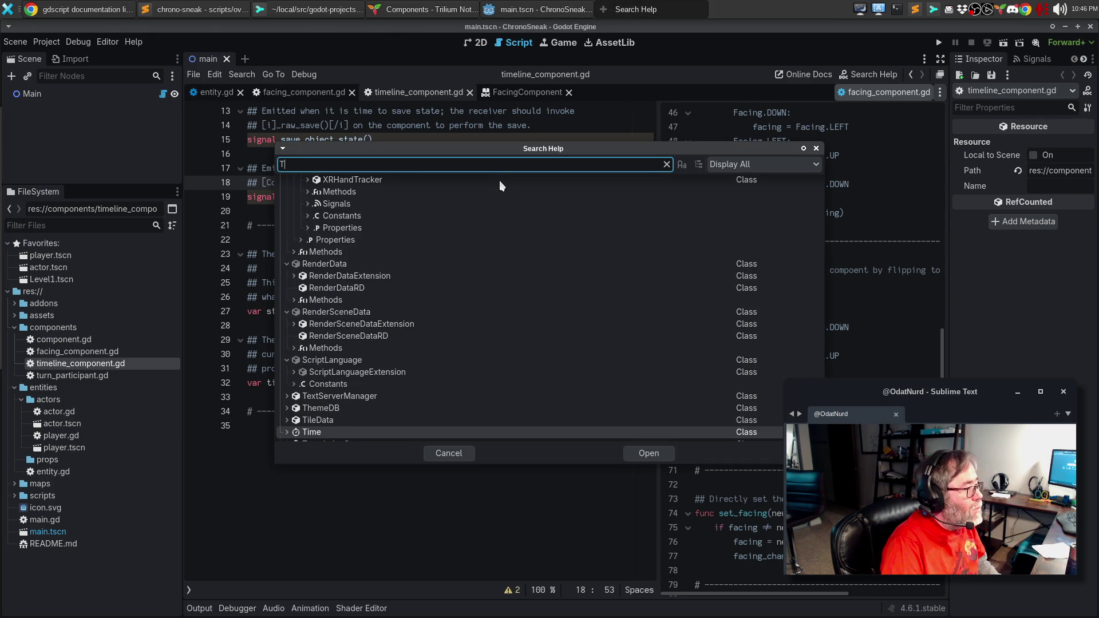
type("imeline")
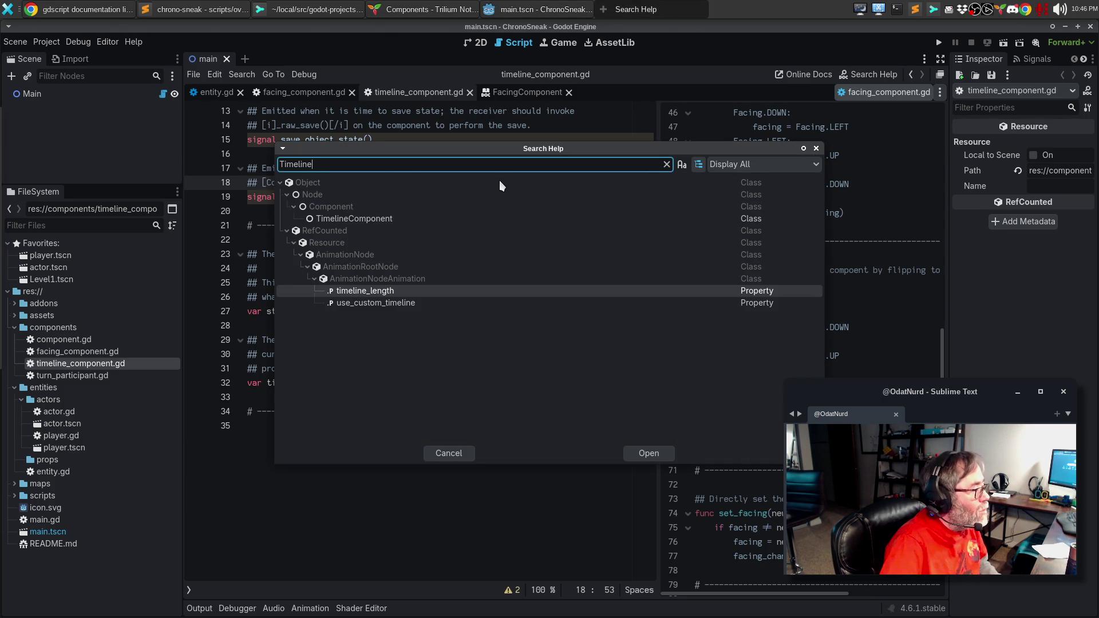
double_click(400, 218)
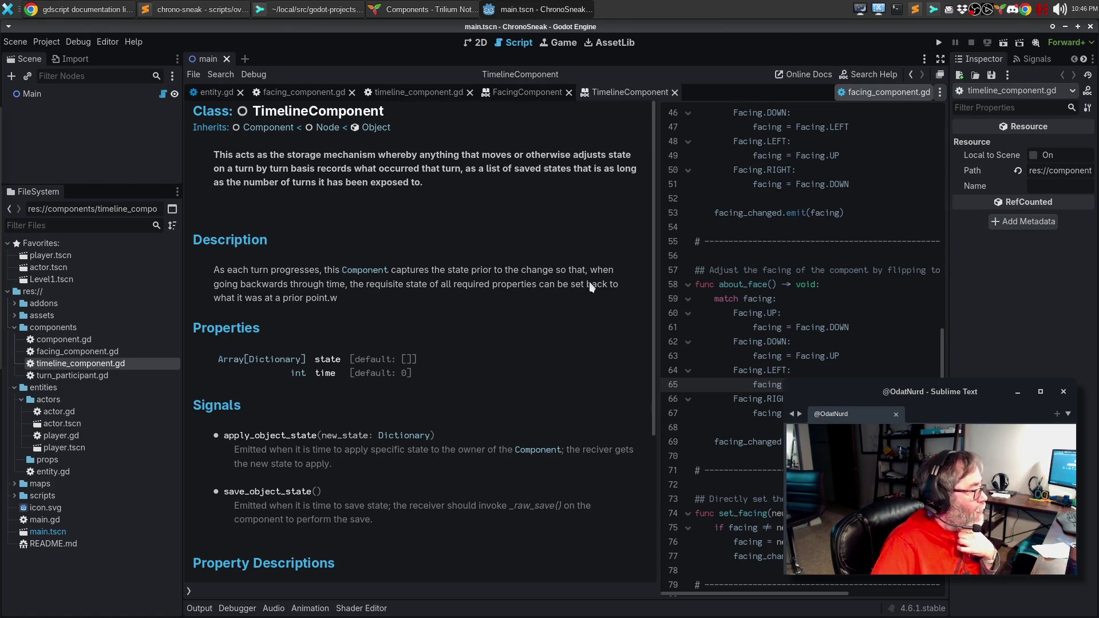
left_click(409, 93)
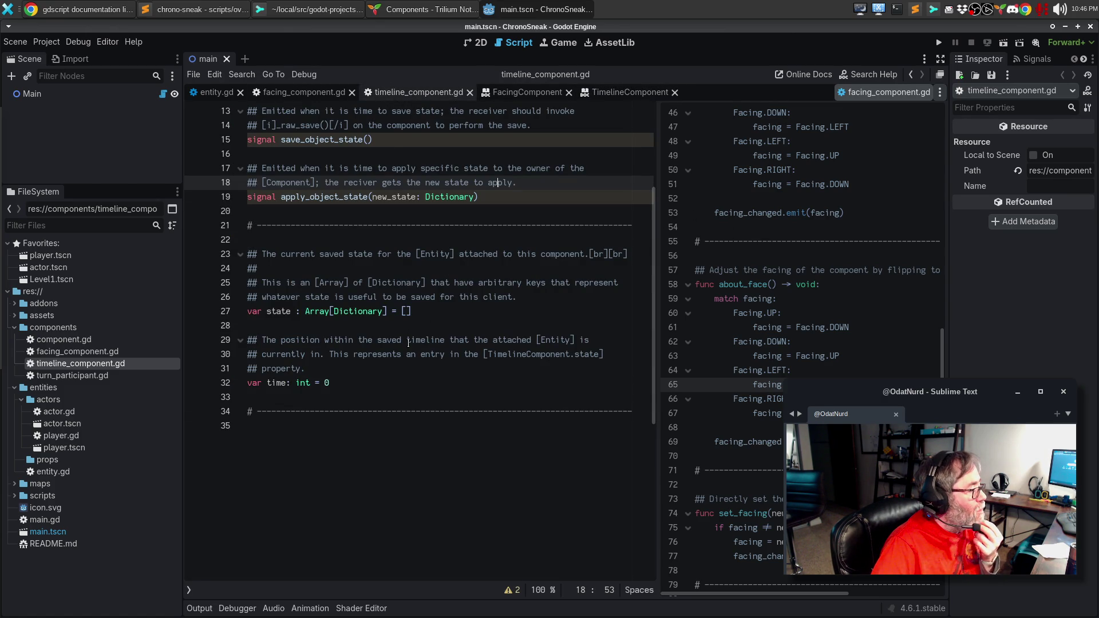
left_click(298, 296)
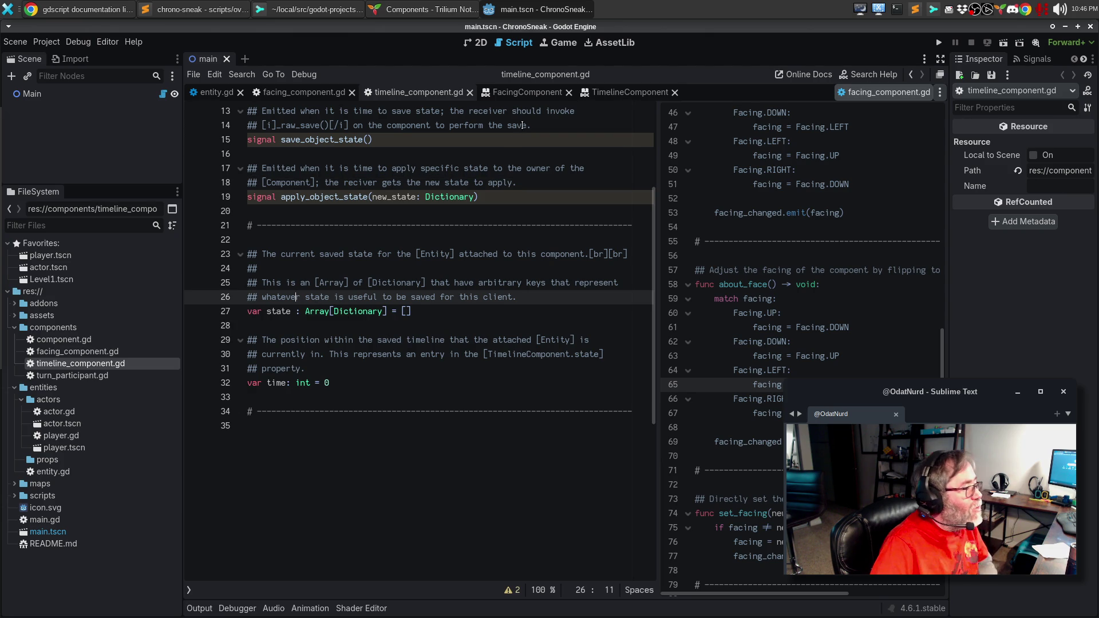
left_click(606, 97)
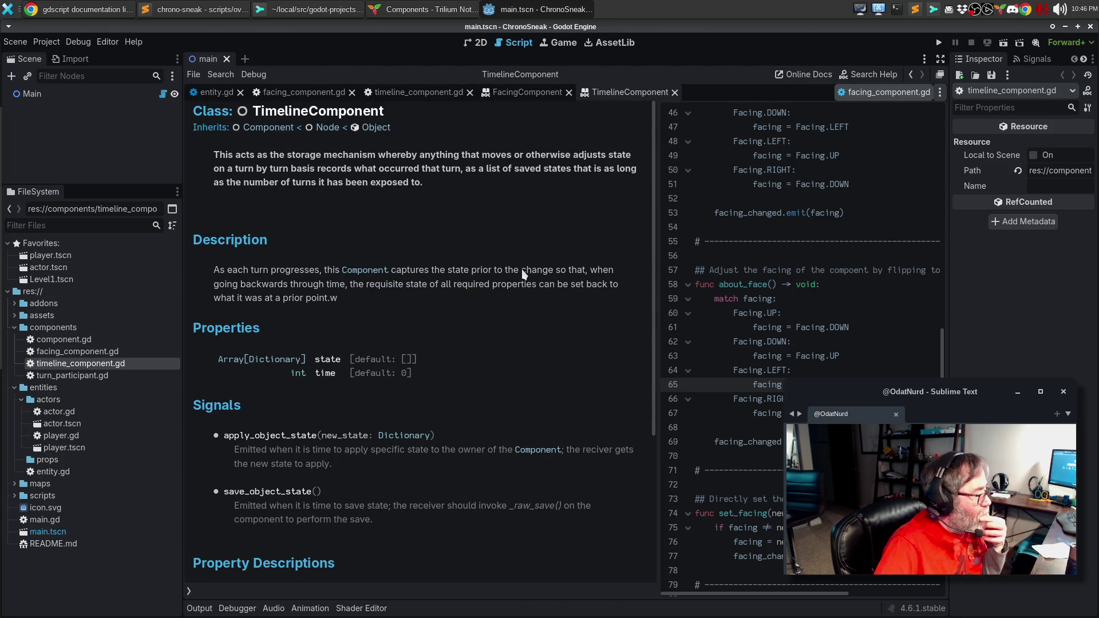
scroll(493, 412, "down", 5)
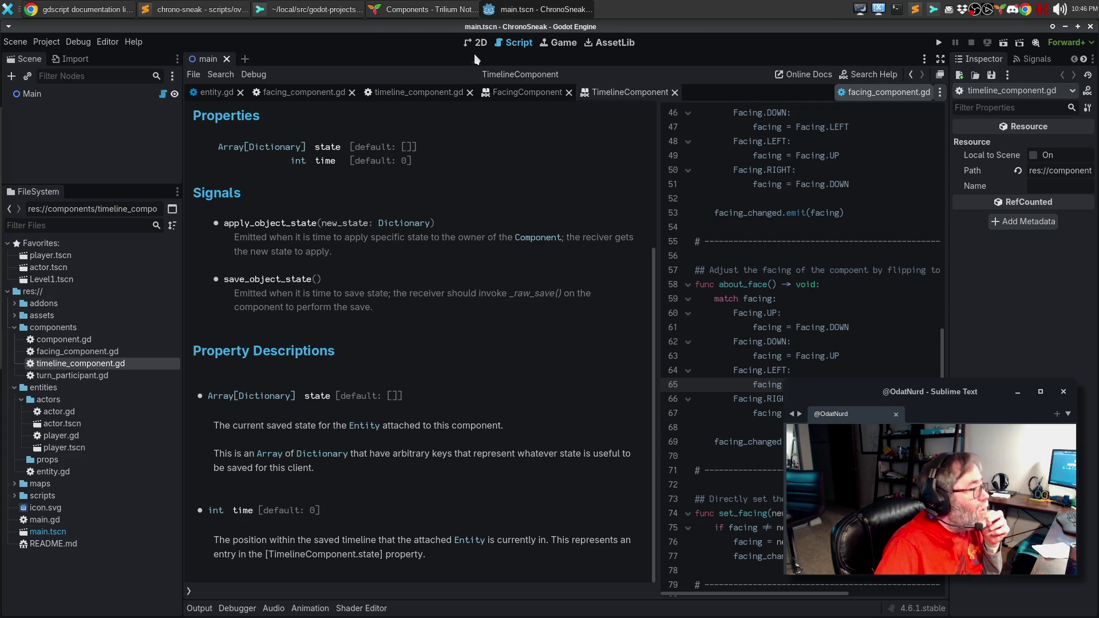
Switch through the Chrome tabs to the GDScript documentation comments page.
left_click(197, 8)
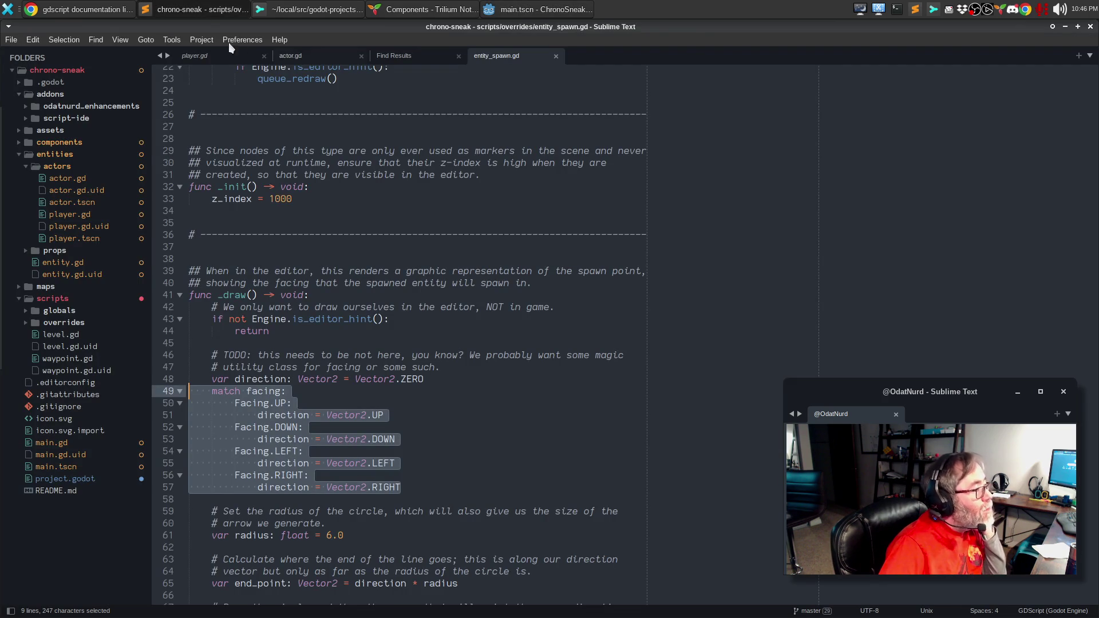
left_click(101, 13)
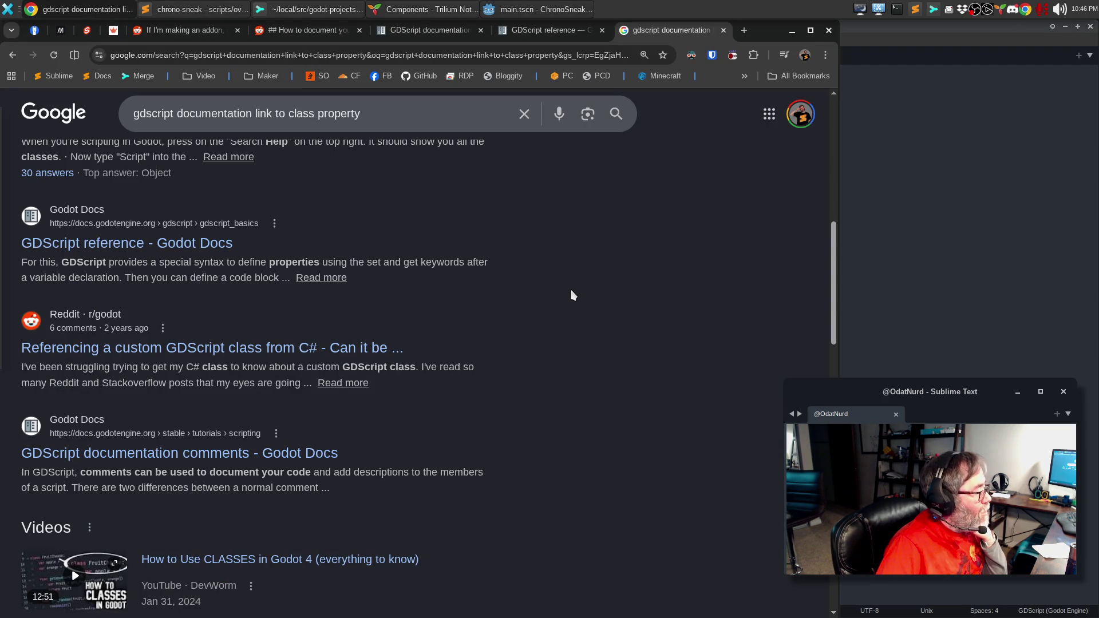
scroll(571, 292, "down", 10)
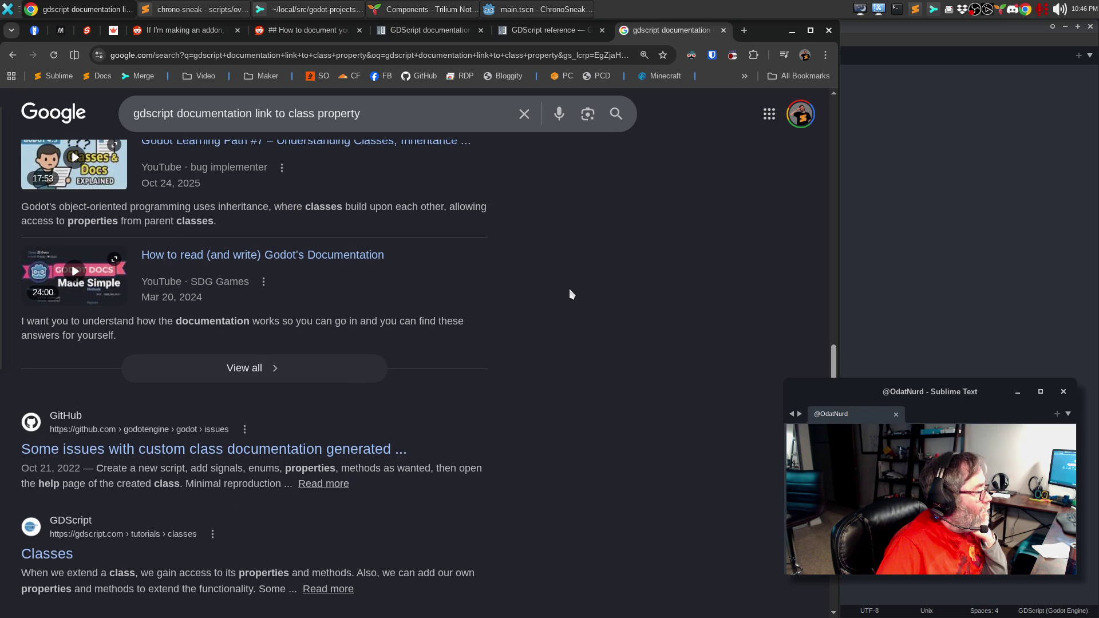
scroll(570, 293, "down", 5)
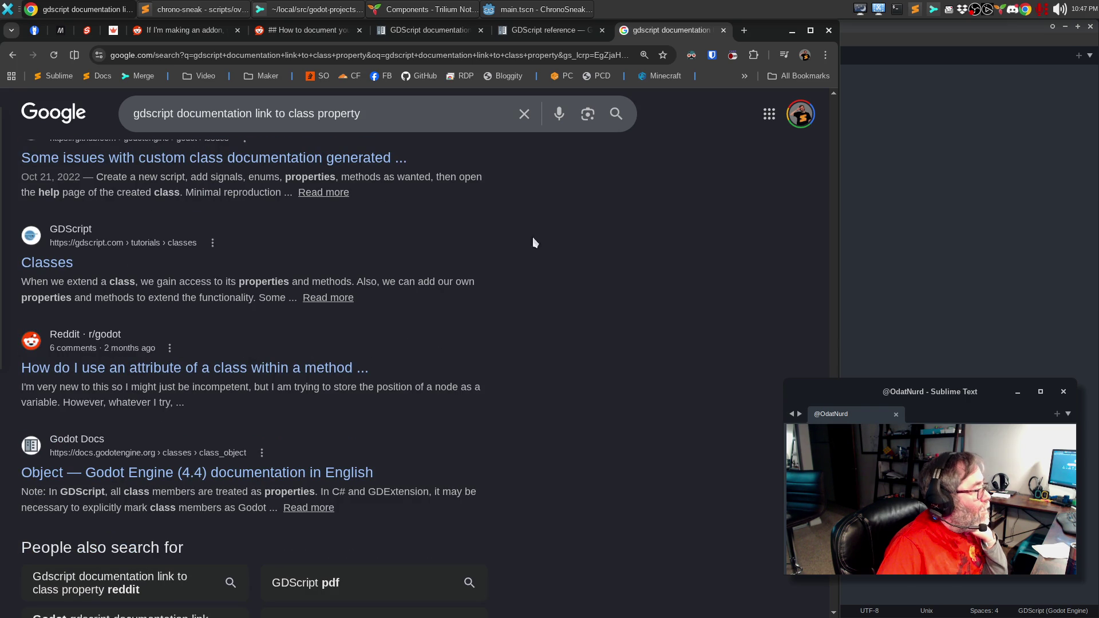
left_click(553, 28)
scroll(552, 265, "up", 15)
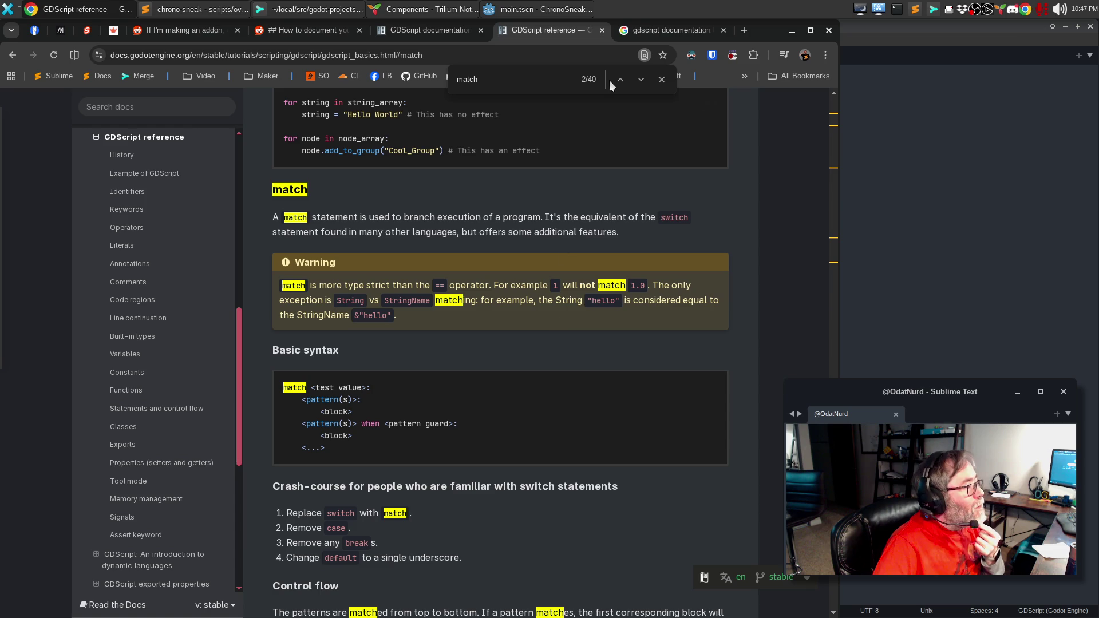
left_click(430, 24)
scroll(620, 381, "up", 2)
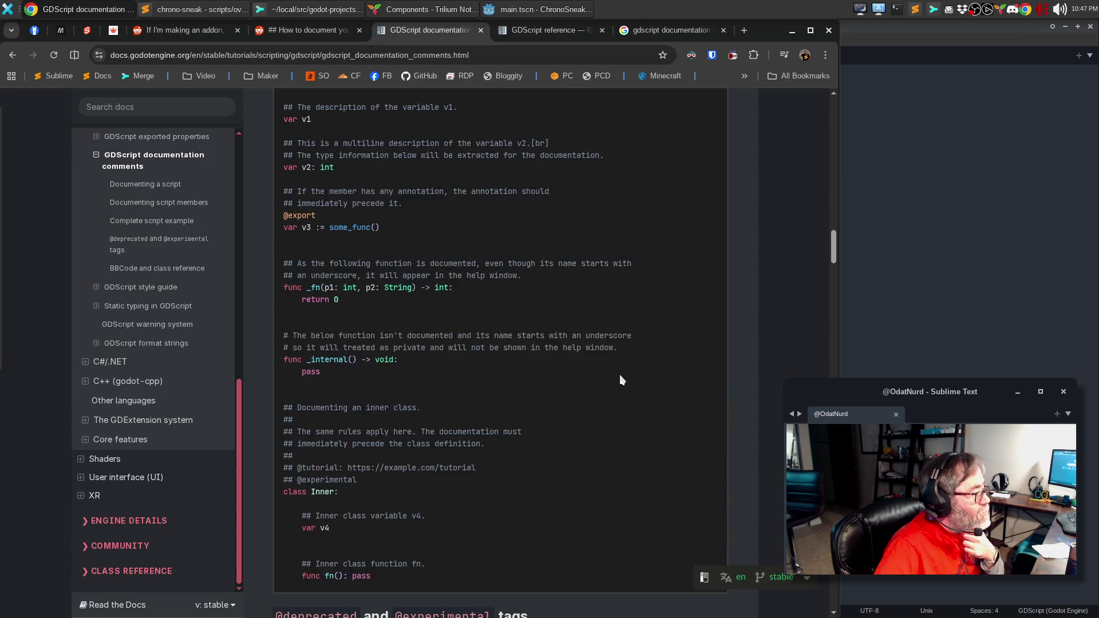
scroll(621, 380, "up", 15)
scroll(619, 352, "down", 6)
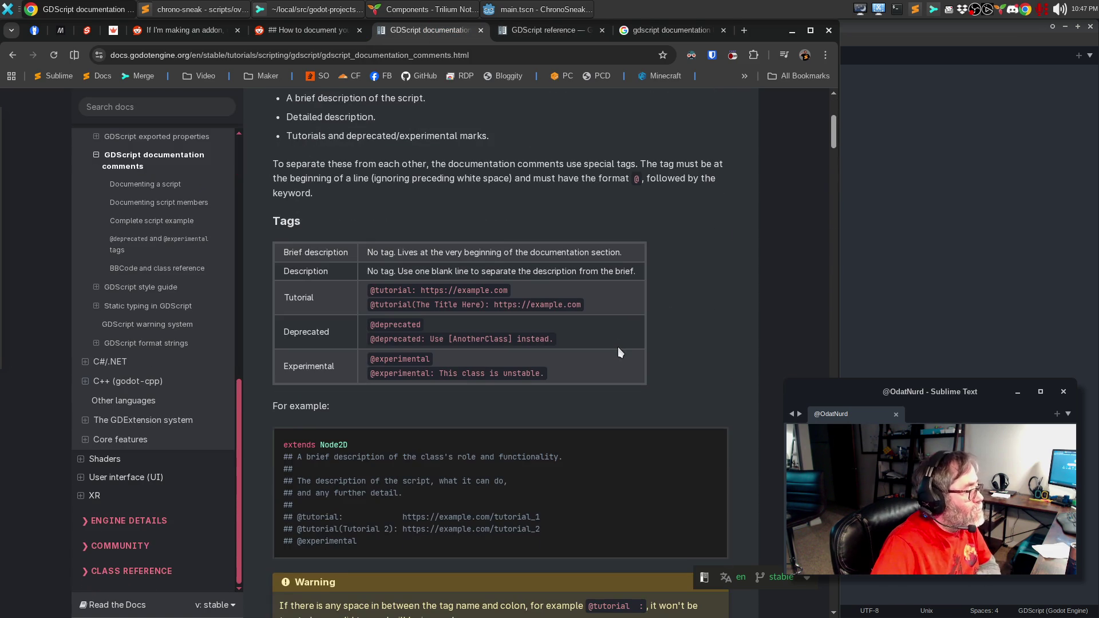
scroll(618, 353, "down", 5)
scroll(618, 356, "down", 5)
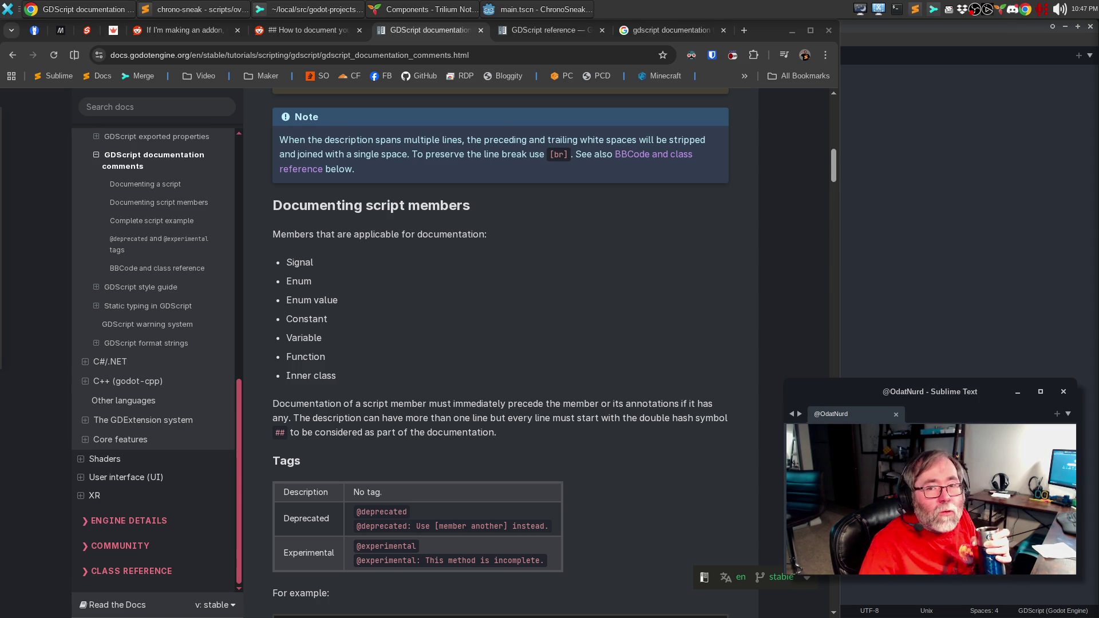
Read down past the complete script example to the BBCode and class reference tag table.
key("alt+Tab")
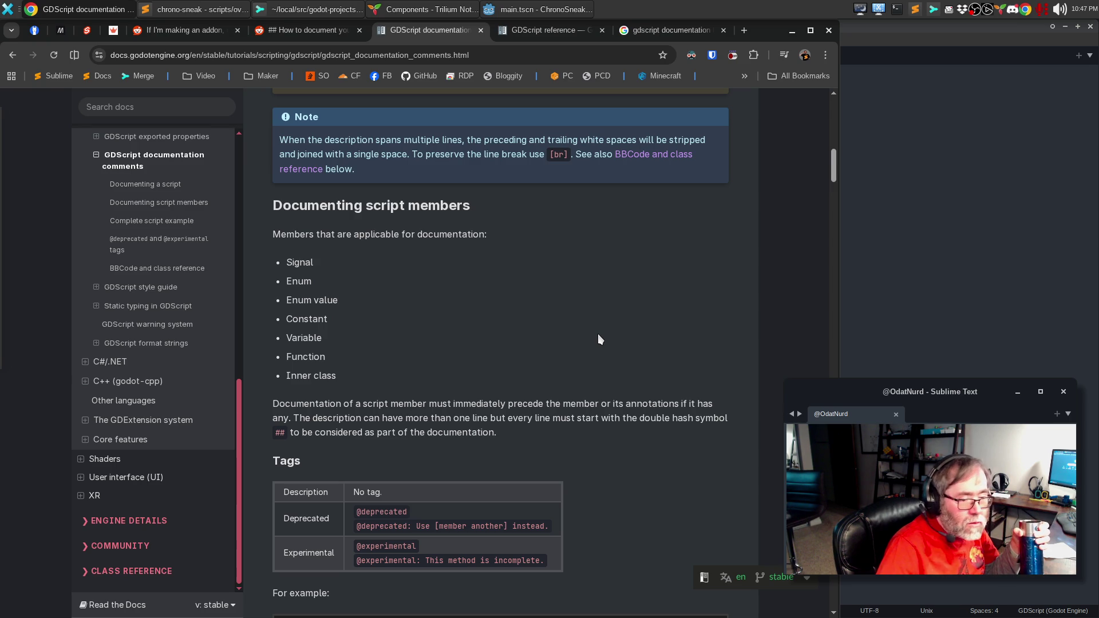
scroll(598, 335, "down", 5)
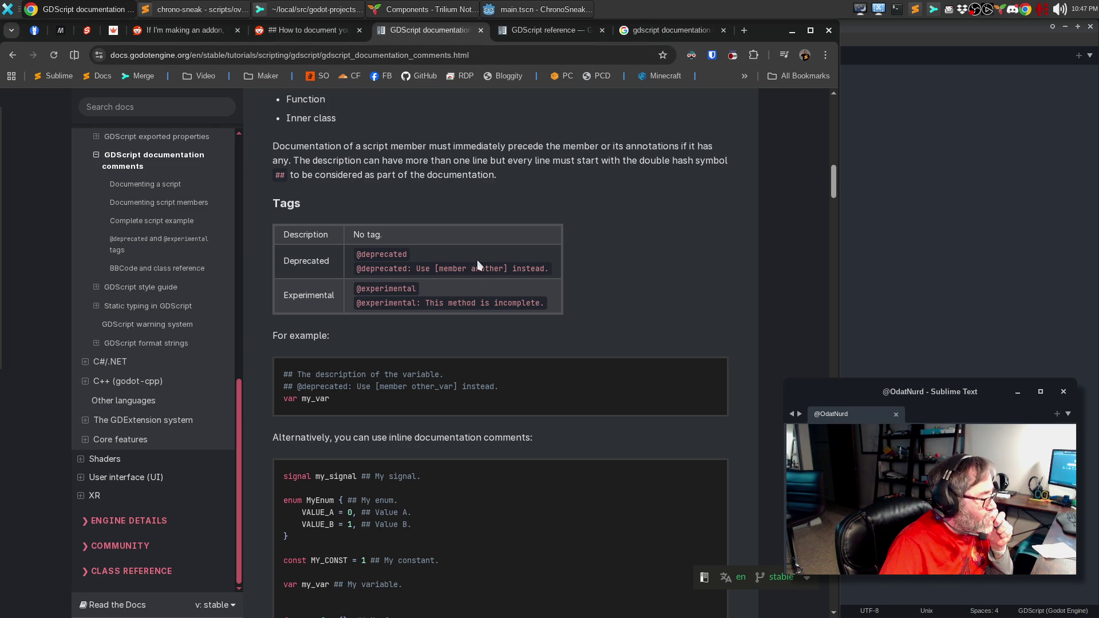
scroll(478, 262, "down", 3)
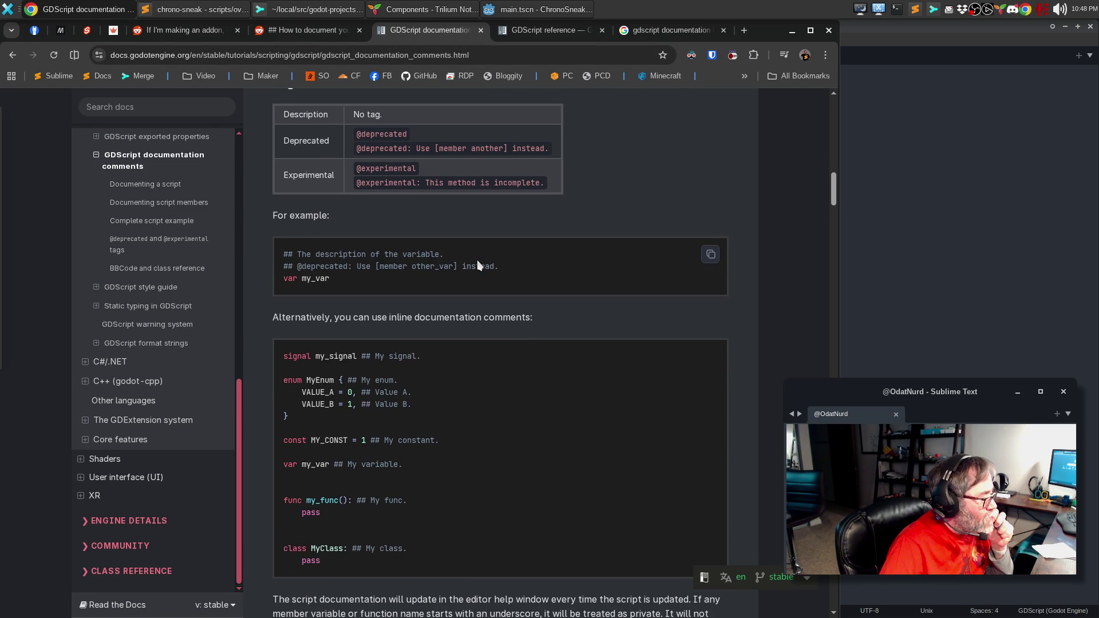
scroll(478, 263, "down", 1)
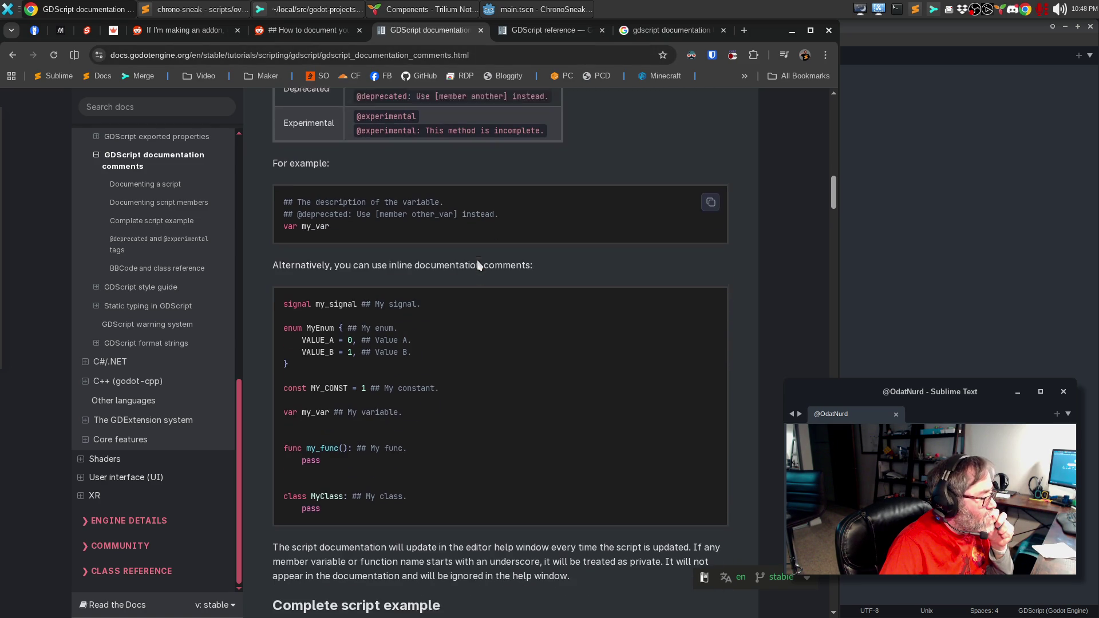
scroll(478, 263, "down", 1)
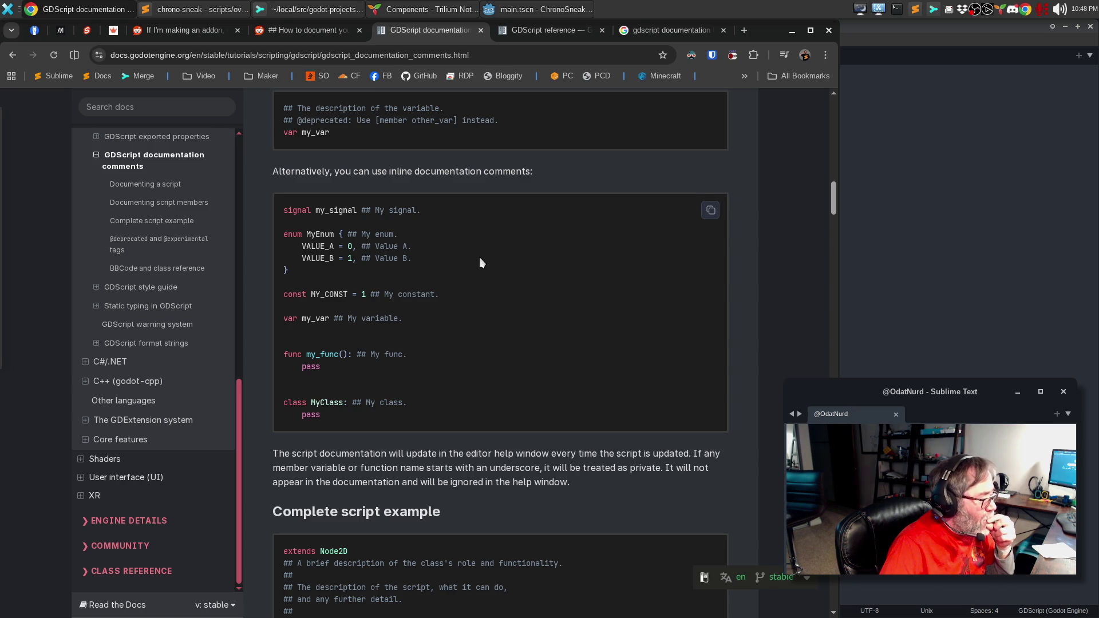
scroll(479, 262, "down", 3)
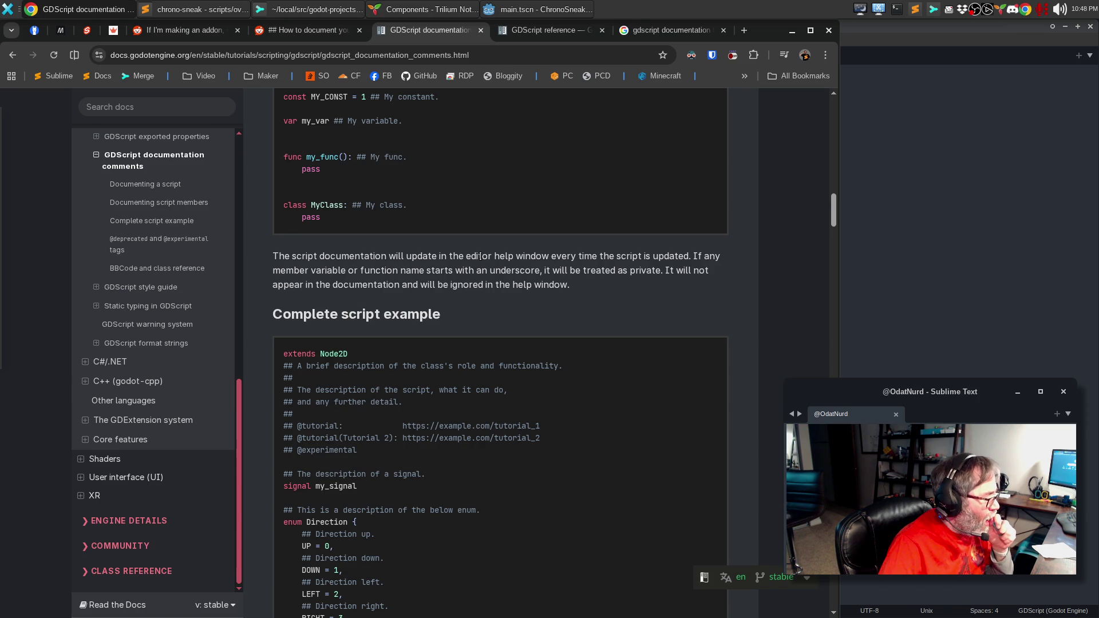
scroll(480, 257, "down", 3)
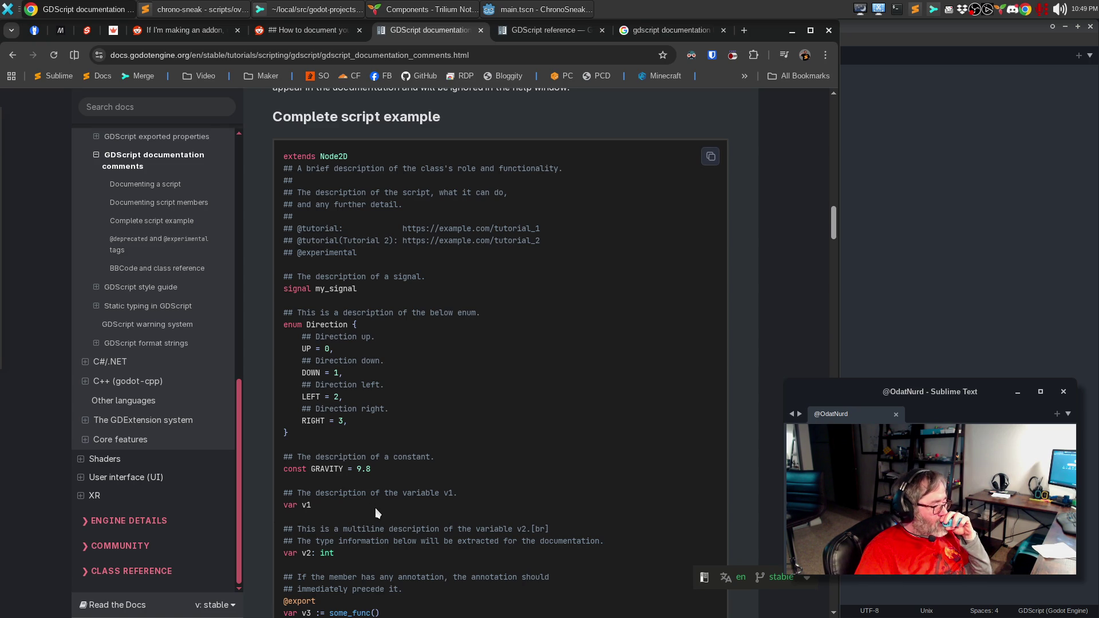
scroll(376, 507, "down", 1)
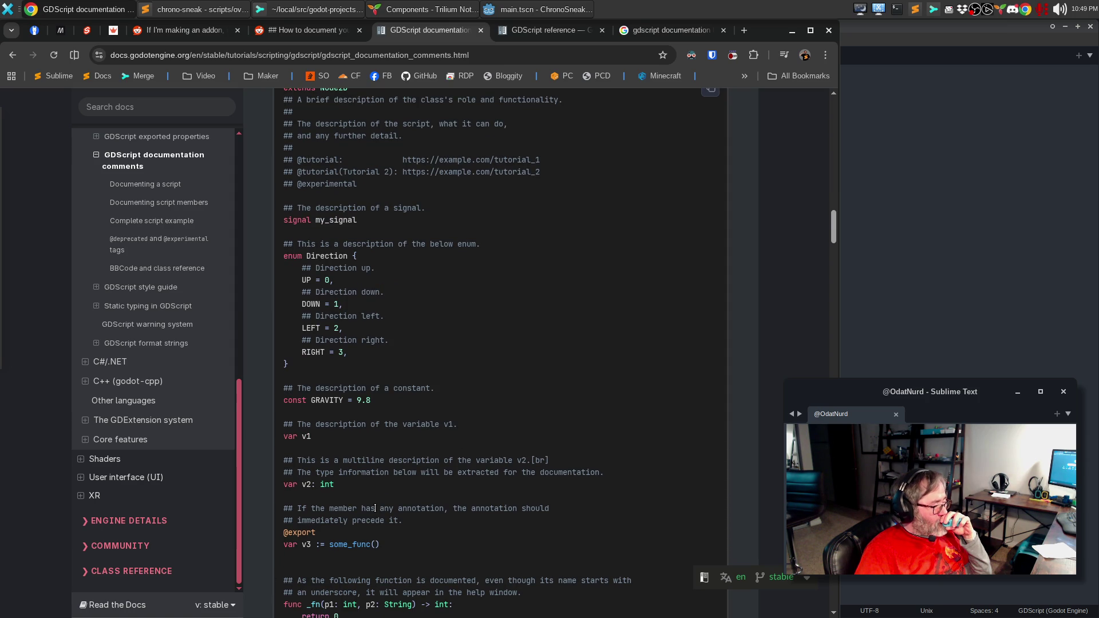
scroll(376, 508, "down", 1)
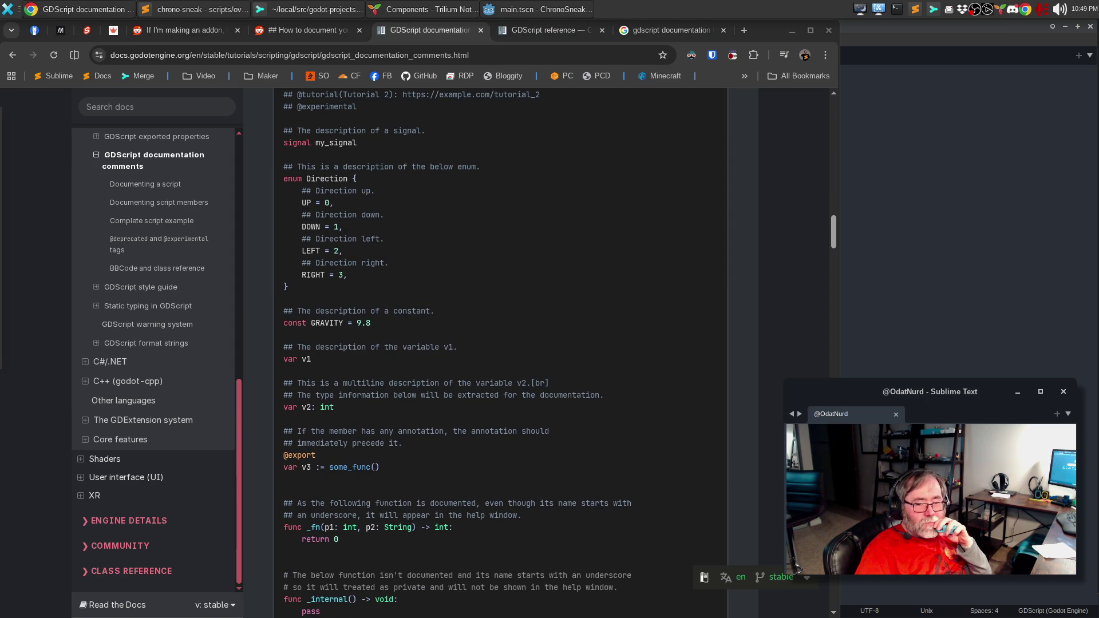
scroll(495, 537, "down", 1)
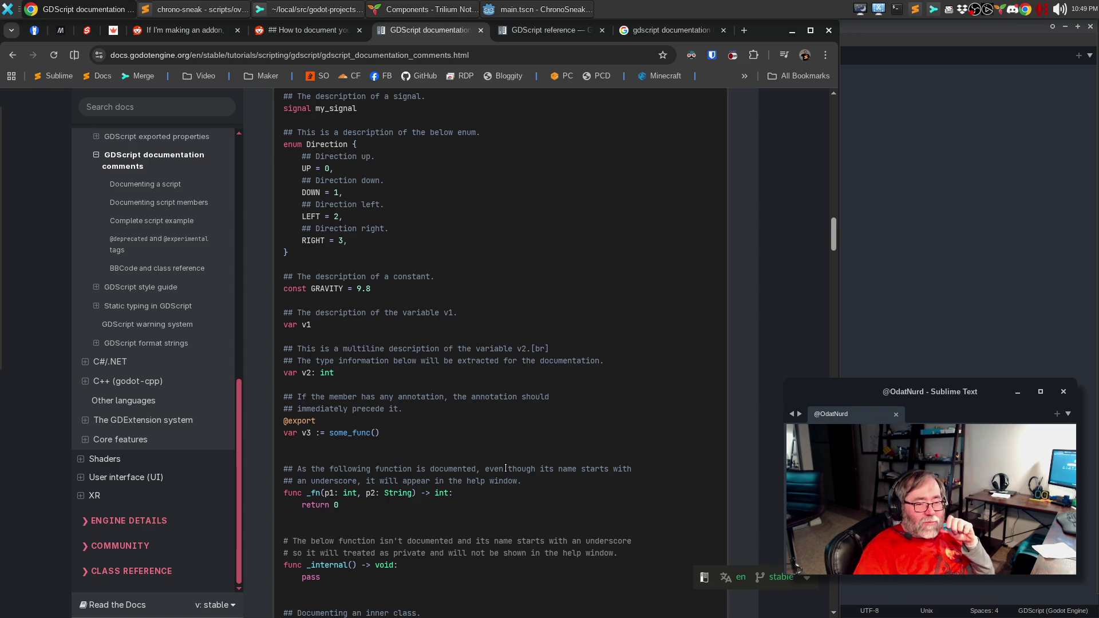
scroll(506, 469, "down", 4)
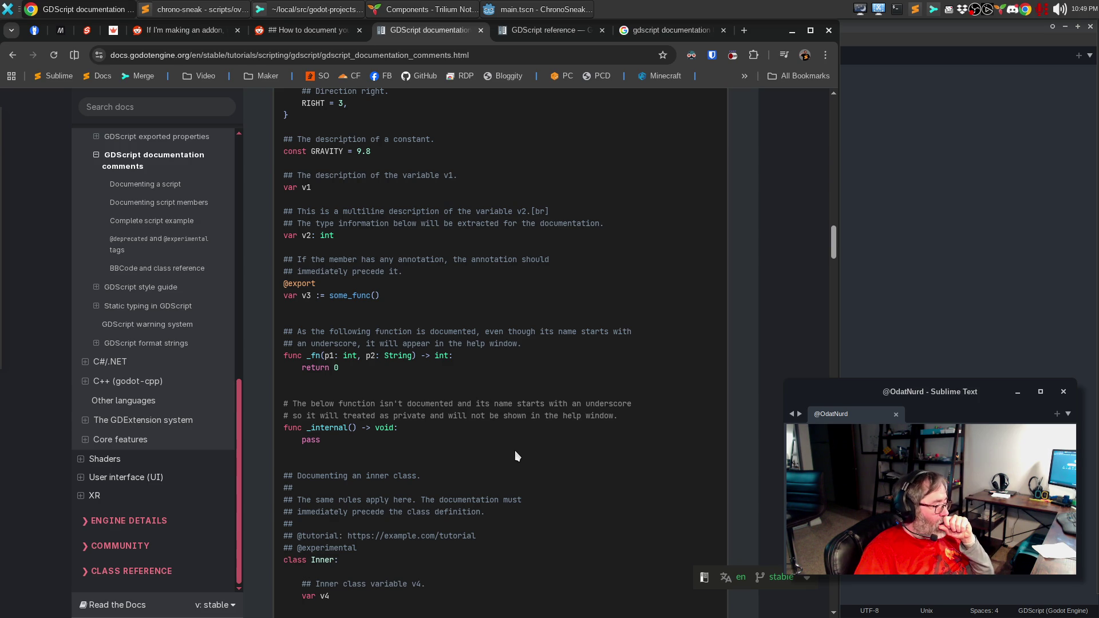
scroll(515, 456, "down", 3)
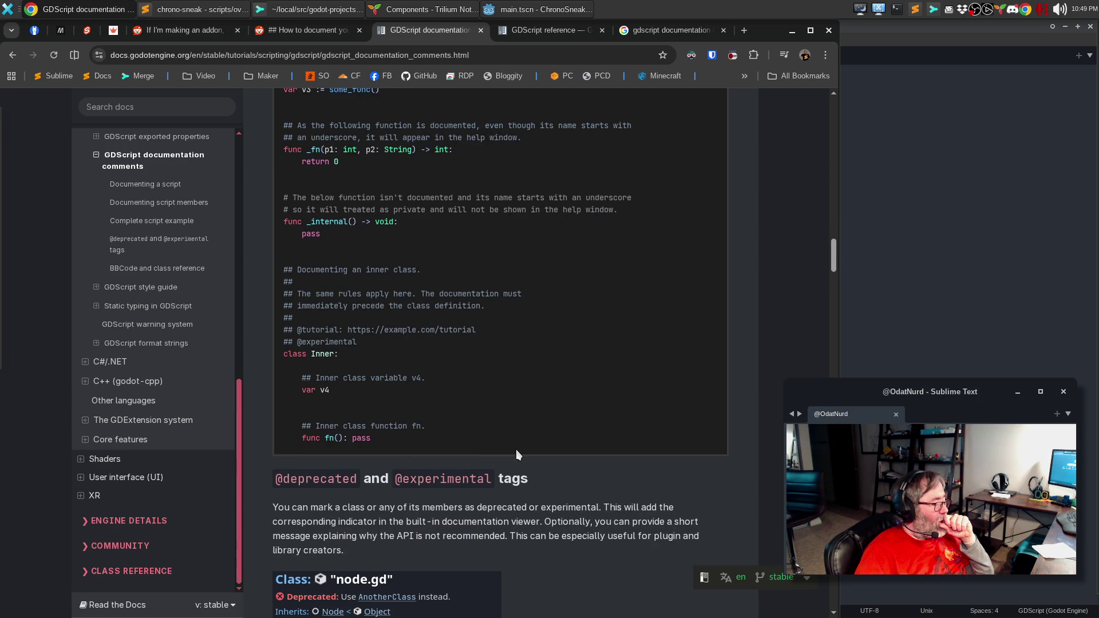
scroll(516, 448, "down", 3)
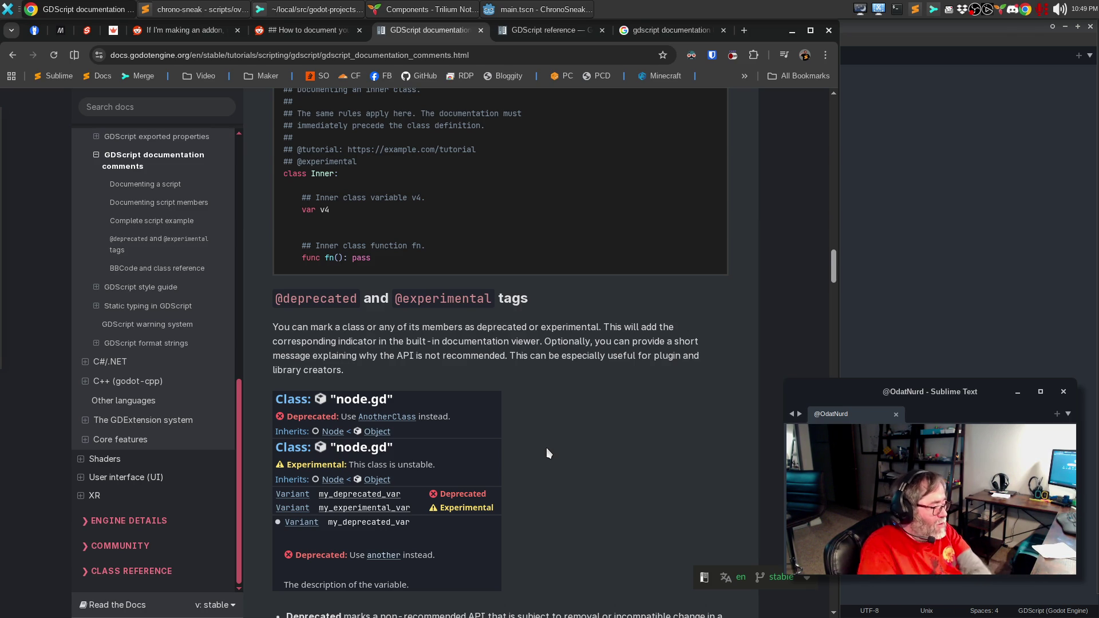
scroll(772, 459, "down", 3)
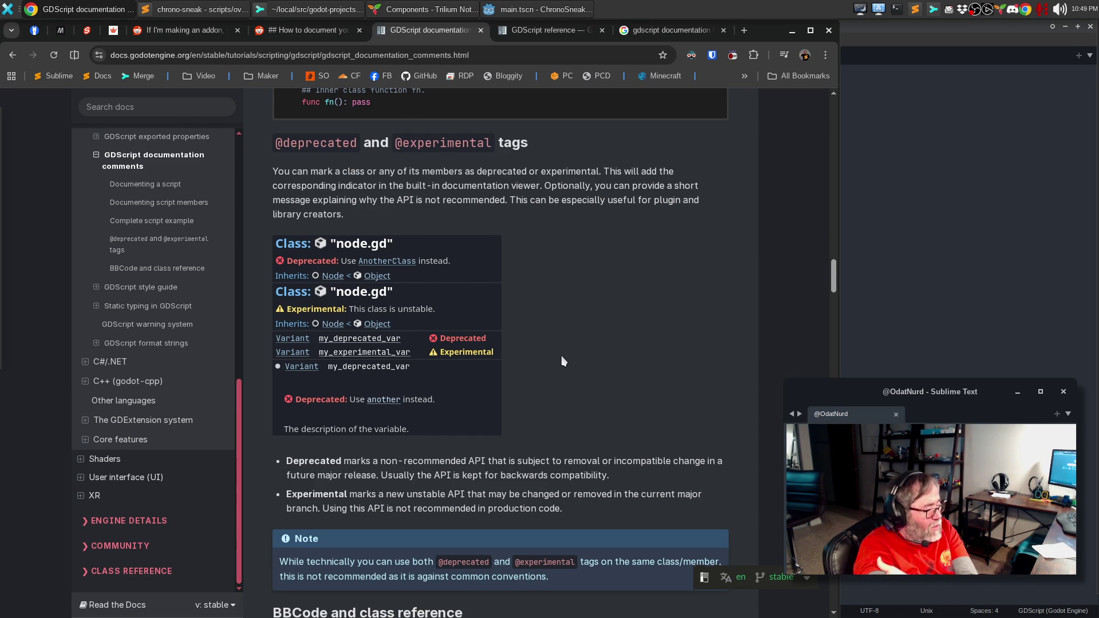
scroll(561, 355, "down", 5)
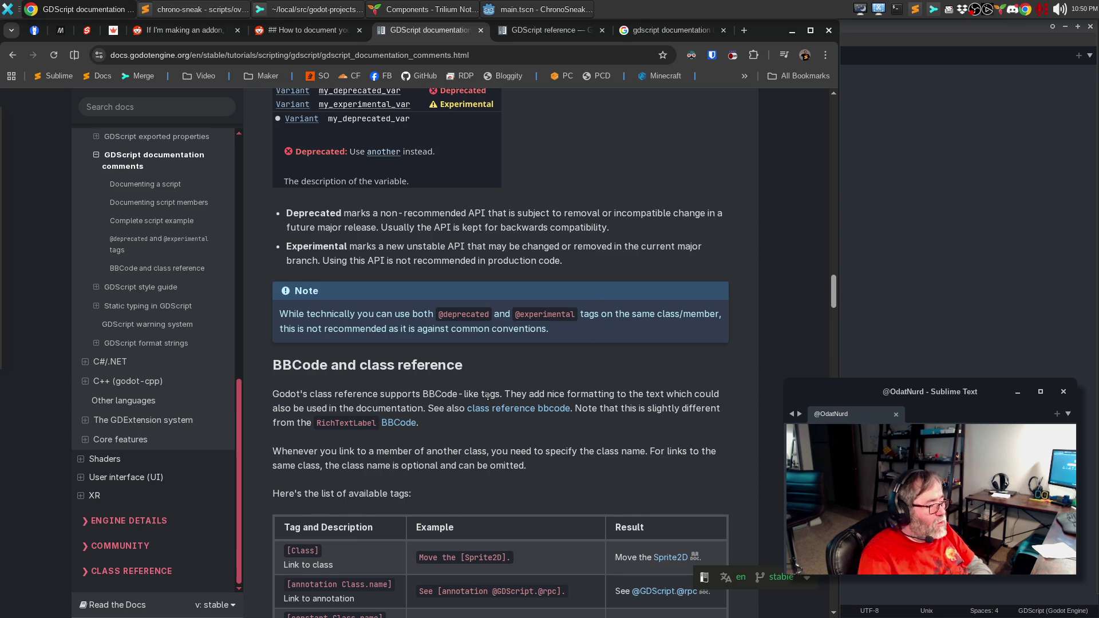
scroll(493, 415, "up", 1)
scroll(487, 408, "down", 2)
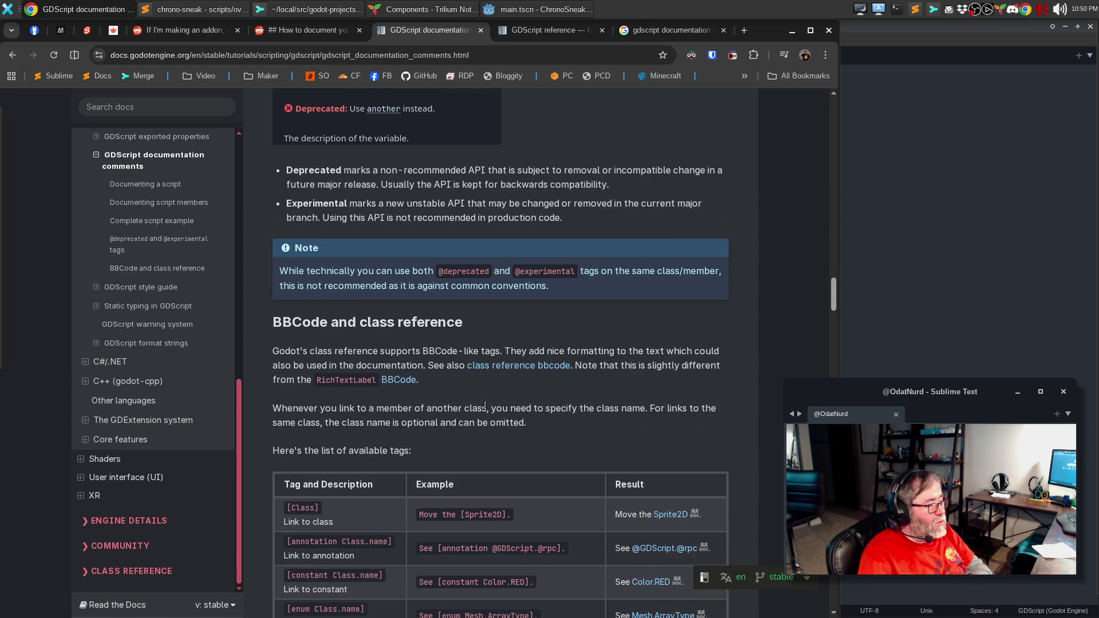
Open the 'class reference bbcode' link in a new tab and scroll the Class reference primer to its Linking table.
middle_click(518, 367)
left_click(475, 30)
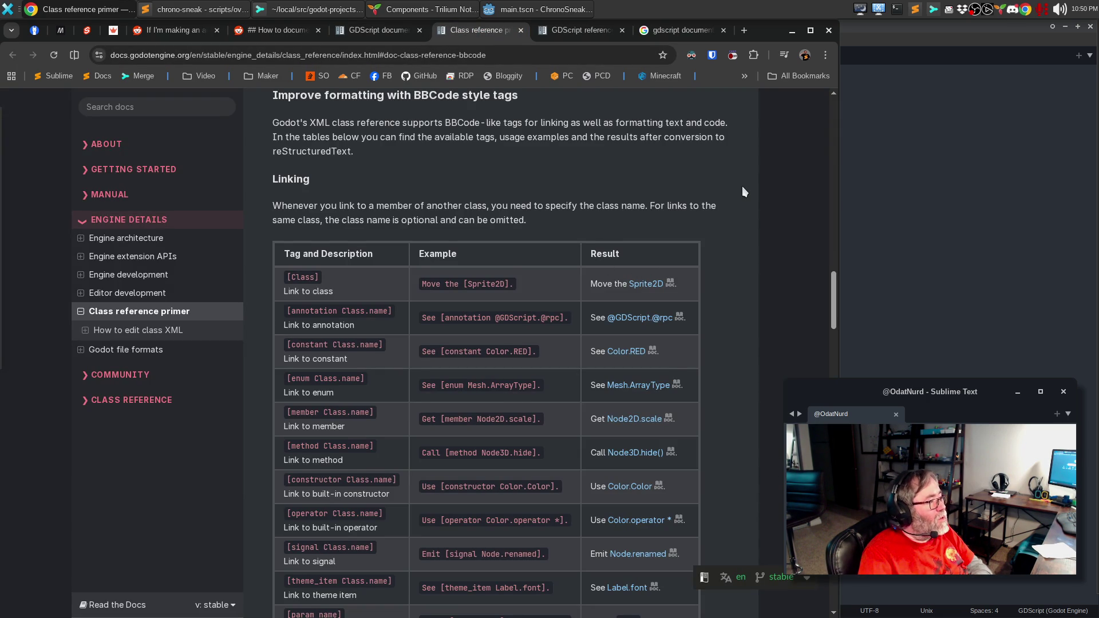
scroll(741, 195, "up", 6)
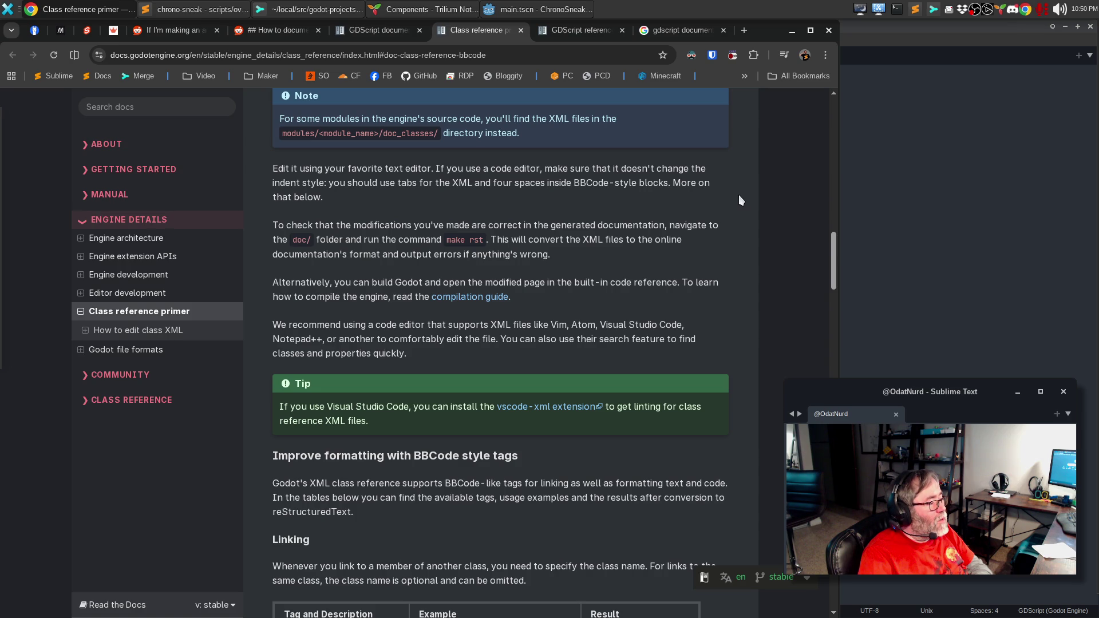
scroll(738, 199, "down", 7)
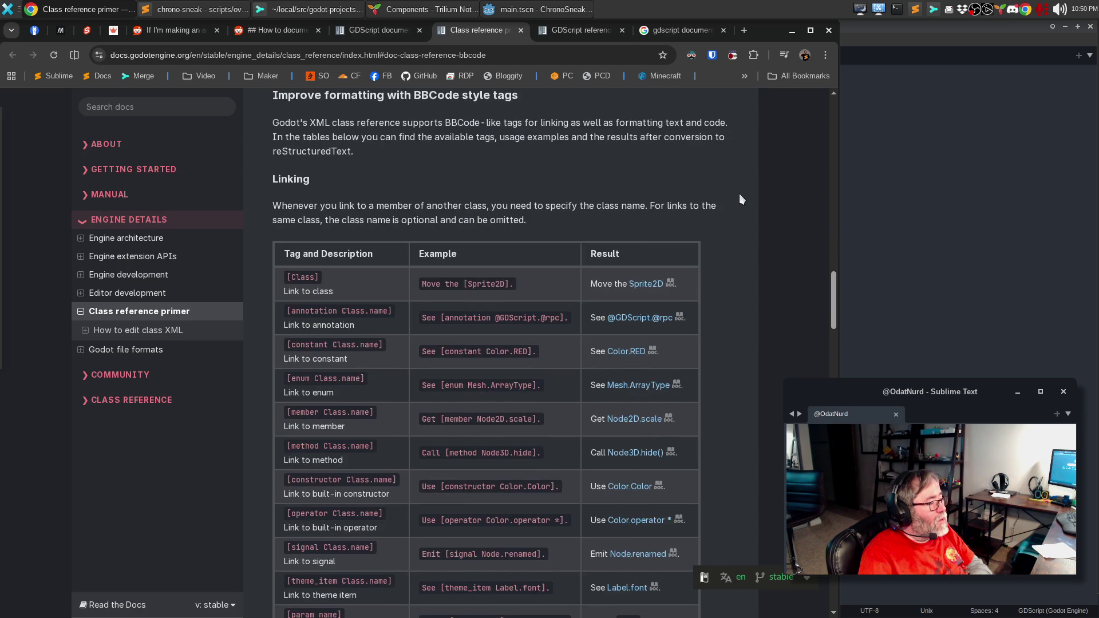
scroll(740, 199, "down", 1)
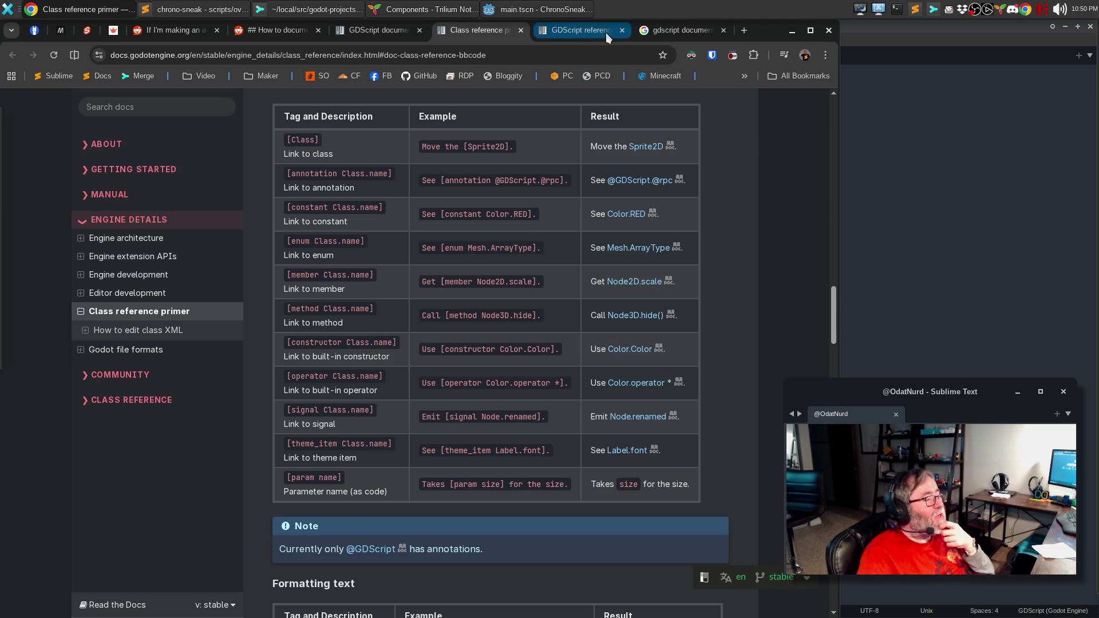
mouse_move(600, 37)
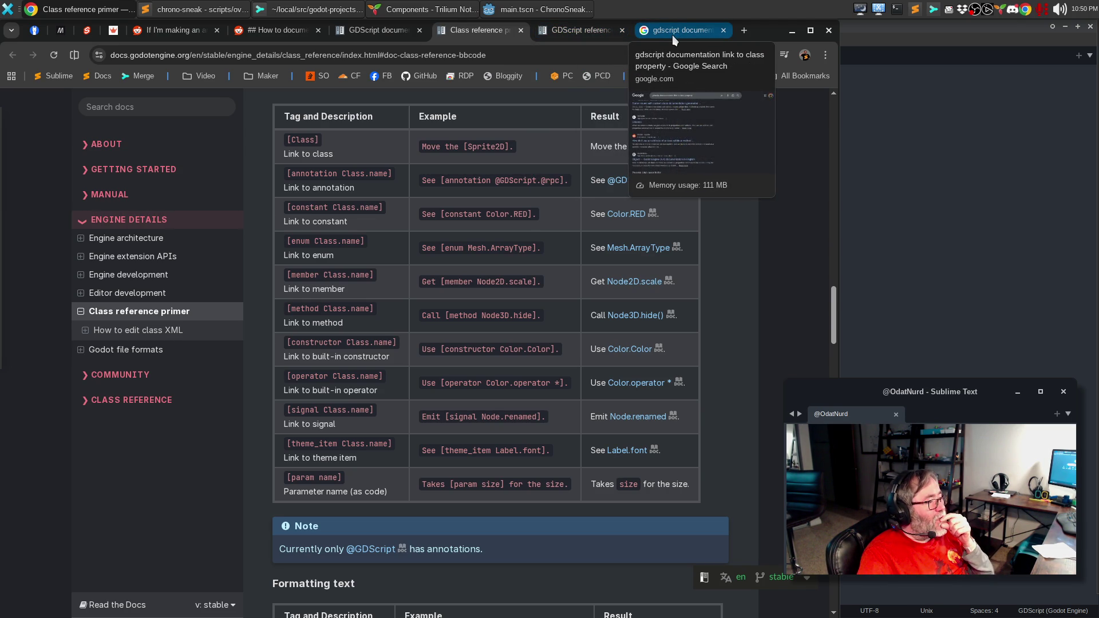
In timeline_component.gd, prefix the state link with 'member' and check the TimelineComponent help page.
left_click(520, 2)
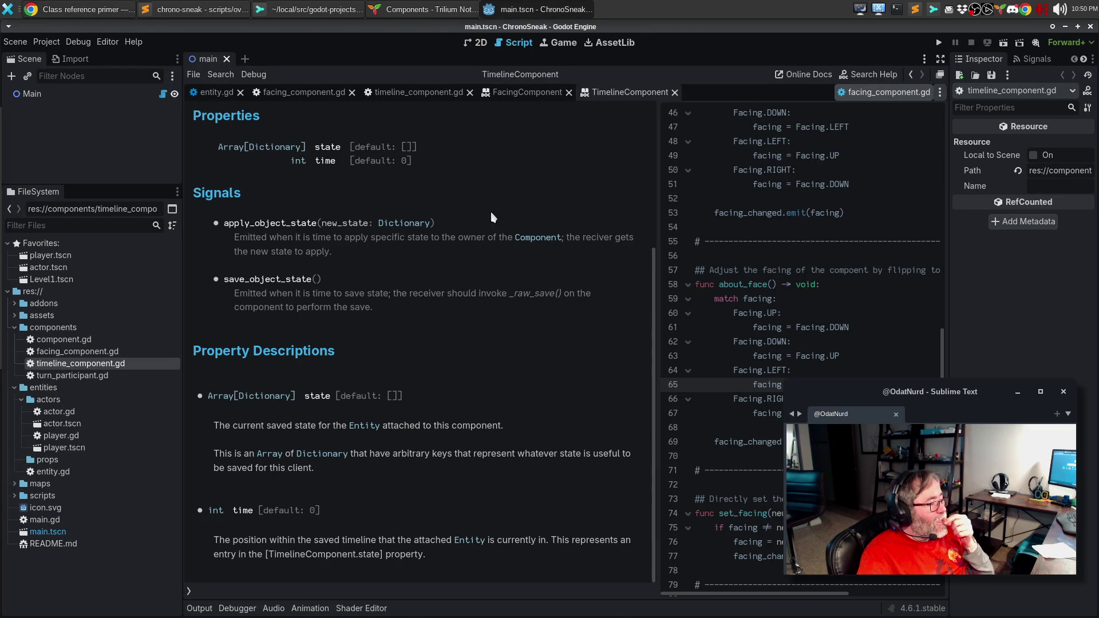
left_click(528, 95)
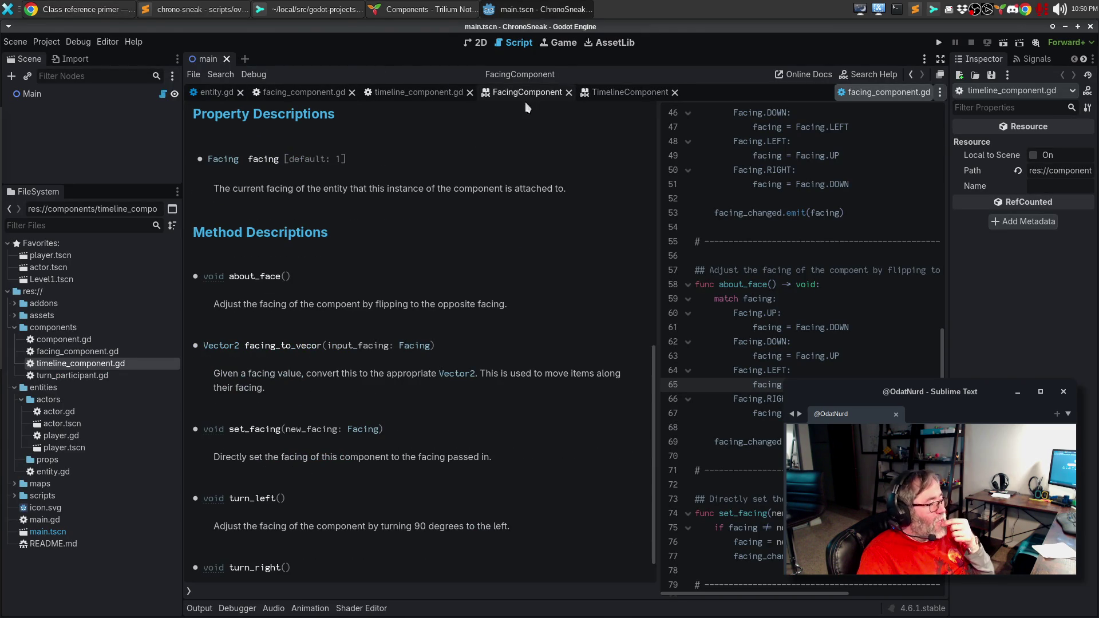
left_click(433, 96)
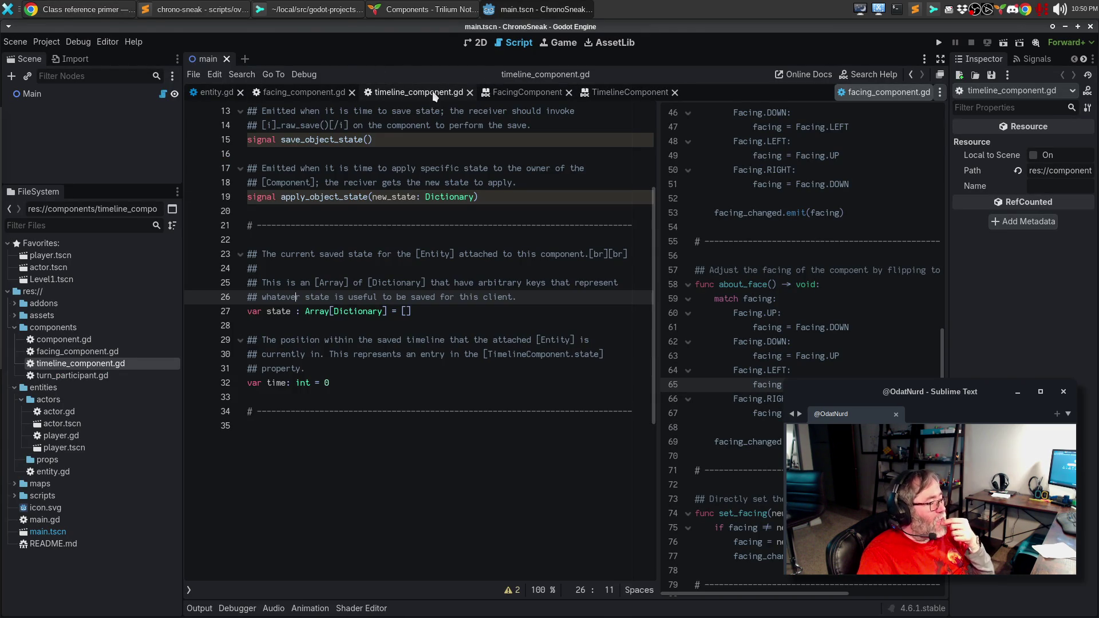
left_click(487, 354)
type("member")
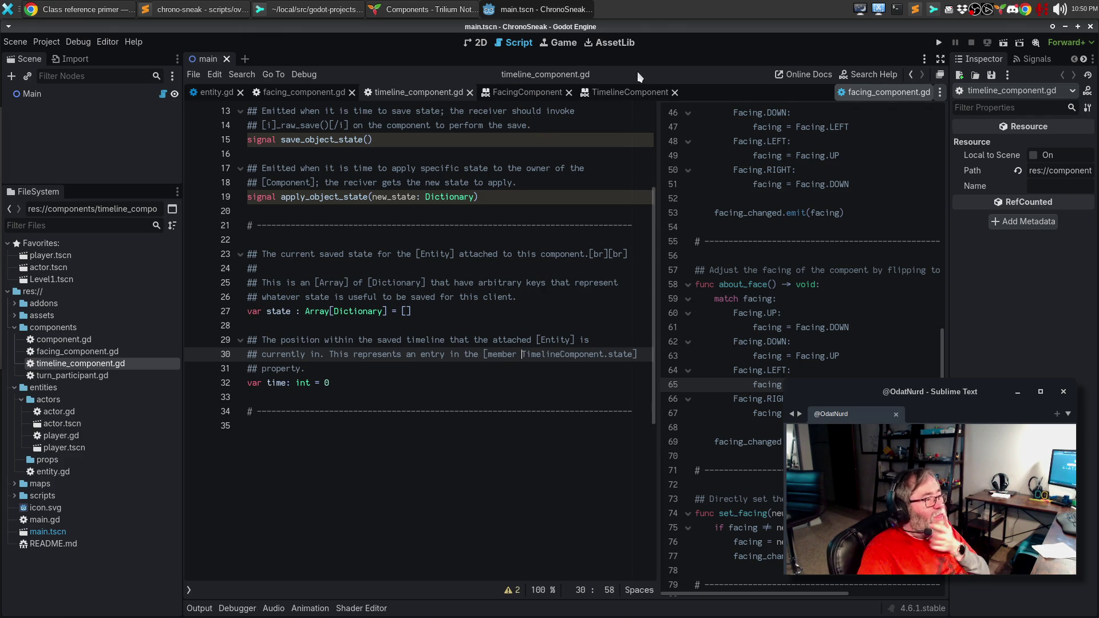
left_click(626, 96)
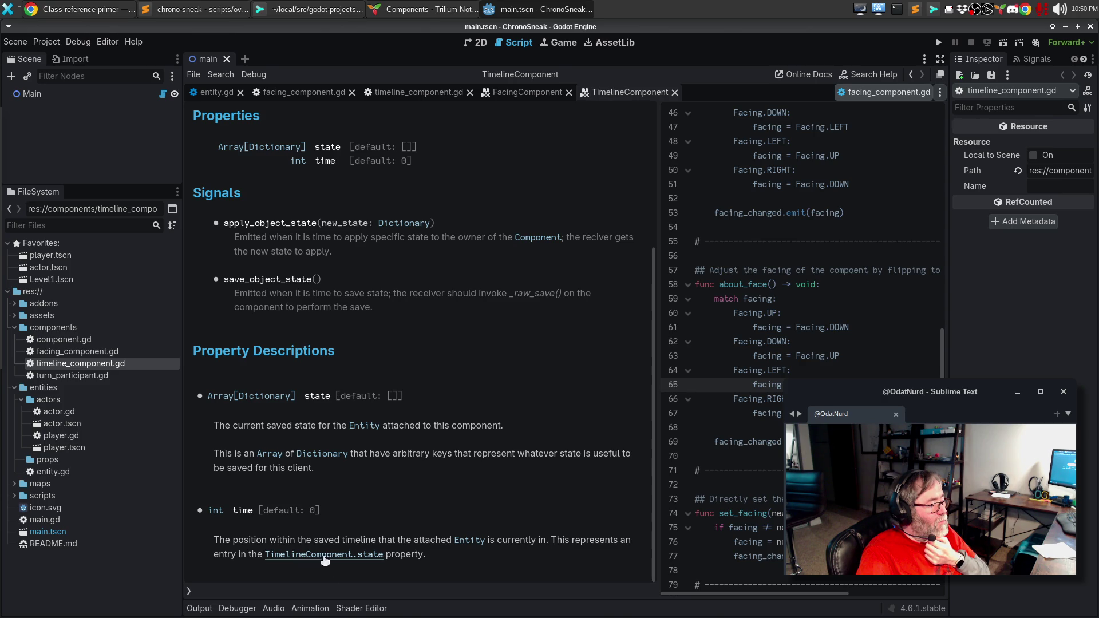
Remove the redundant 'TimelineComponent.' prefix from the state link and recheck the rendered help page.
key("alt+Tab")
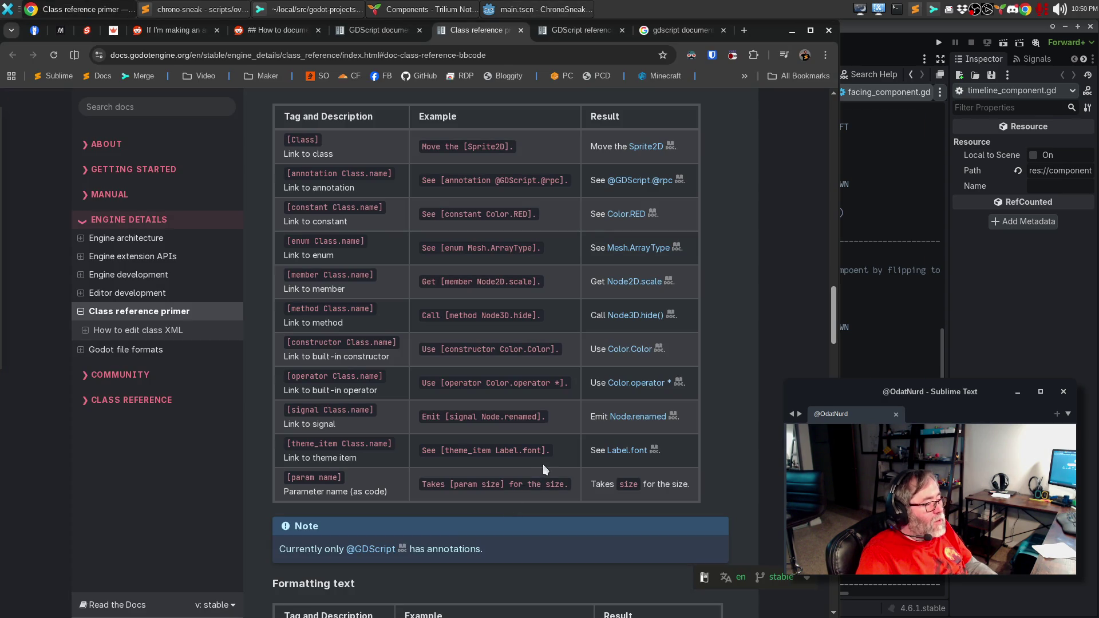
key("alt+Tab")
key("alt+Tab")
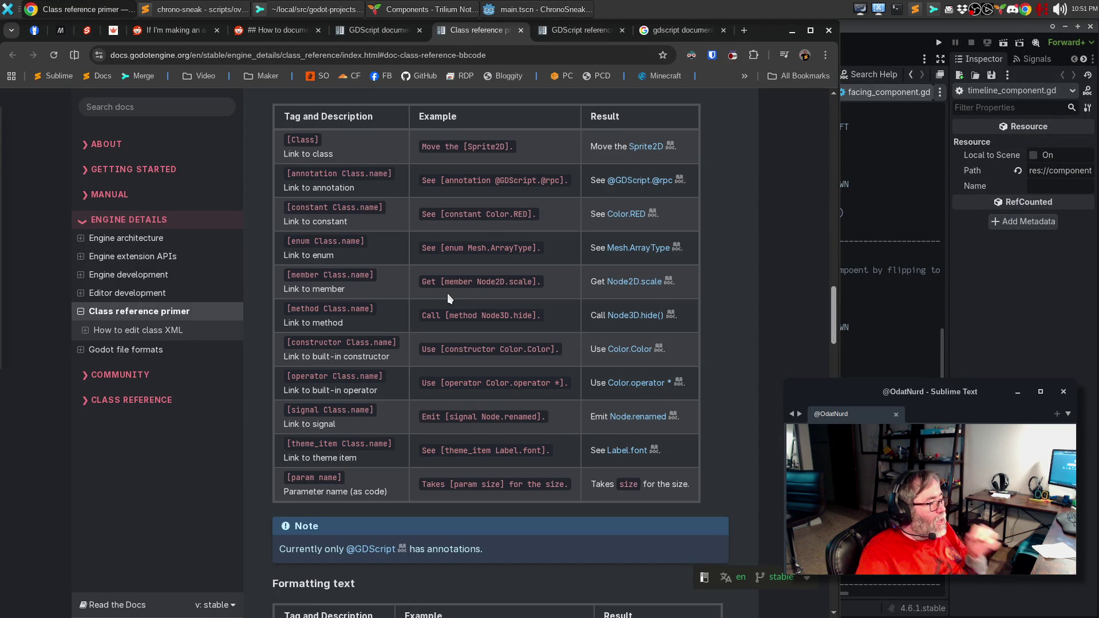
key("alt+Tab")
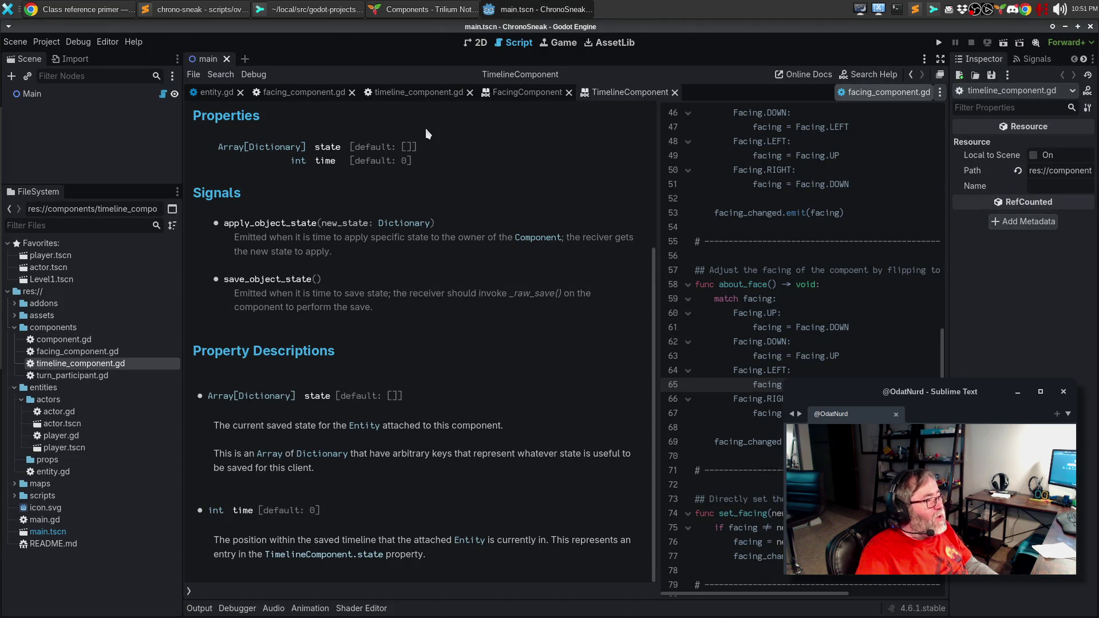
left_click(435, 93)
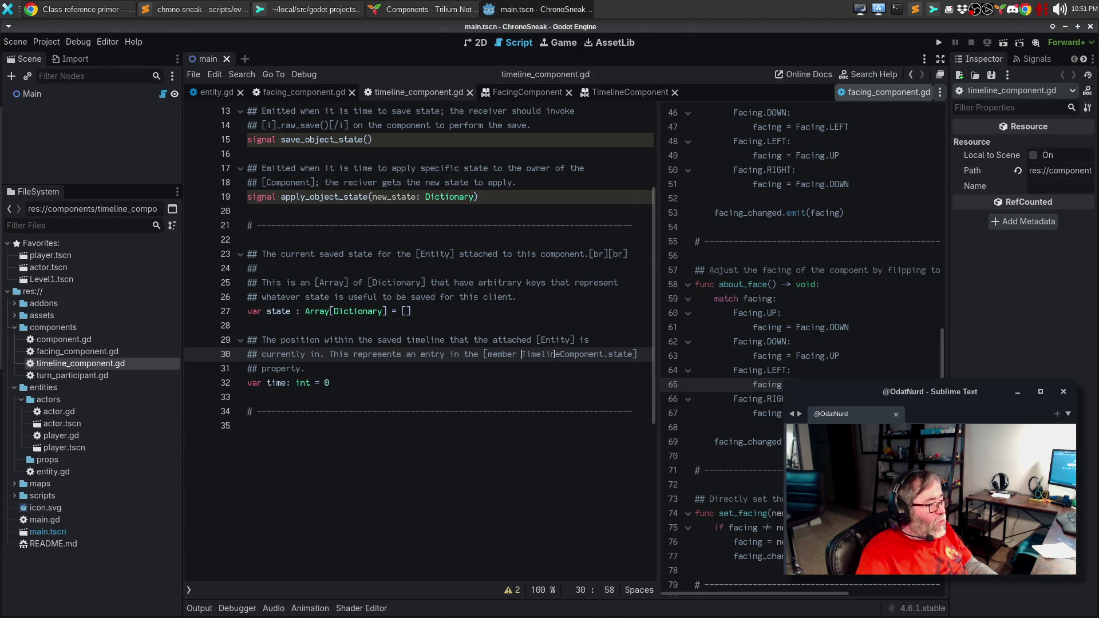
left_click_drag(608, 354, 522, 349)
key("BackSpace")
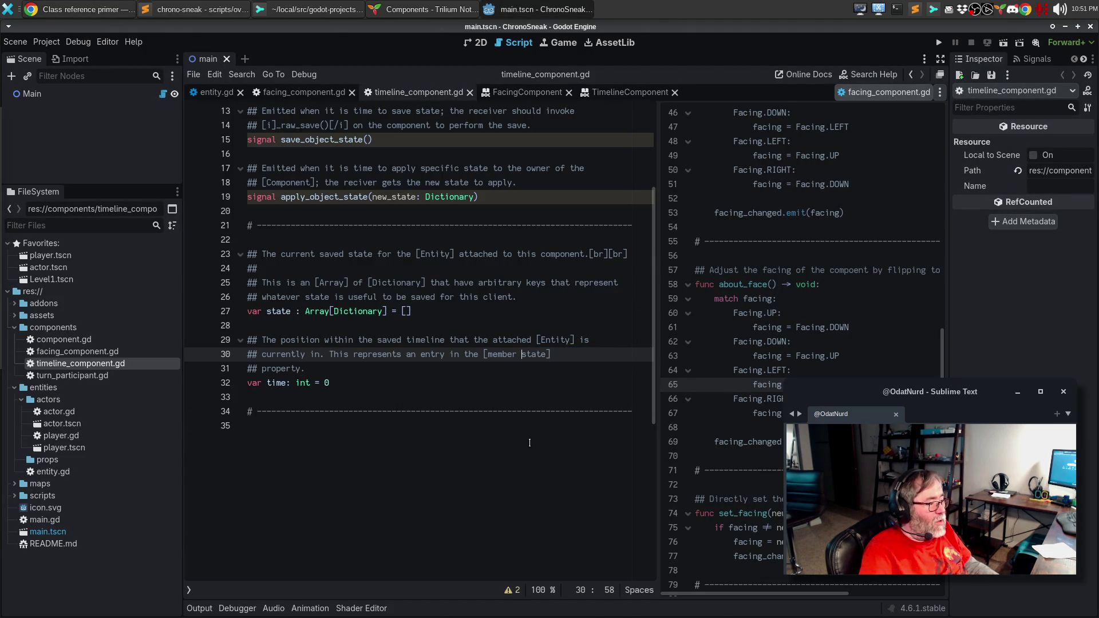
left_click(629, 92)
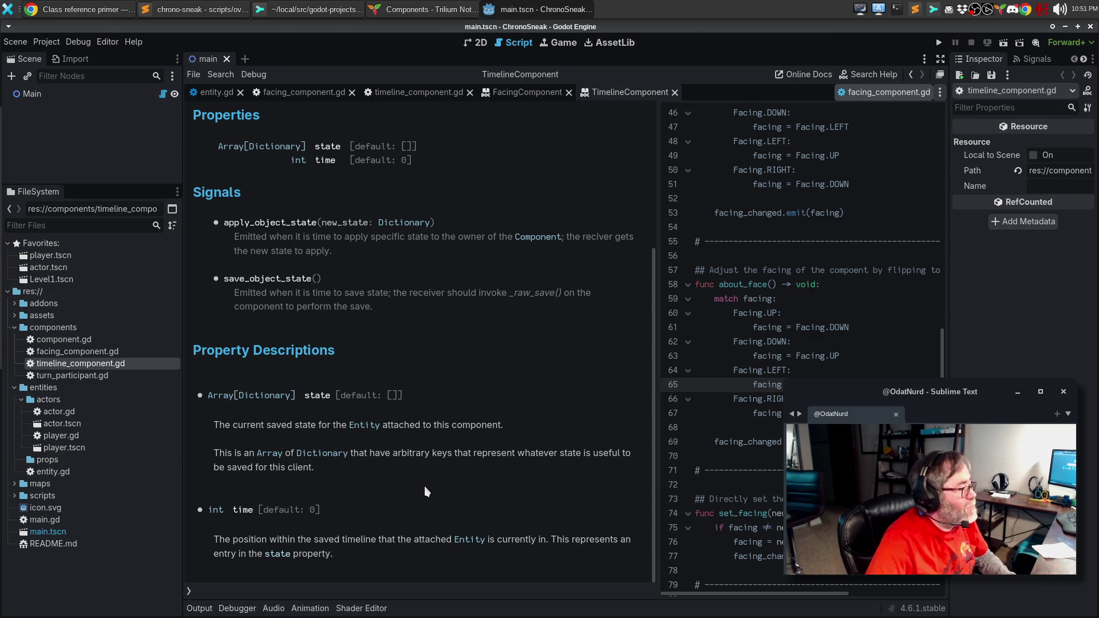
Review the BBCode link tag table in Chrome's Class reference primer.
key("alt+Tab")
key("alt+Tab")
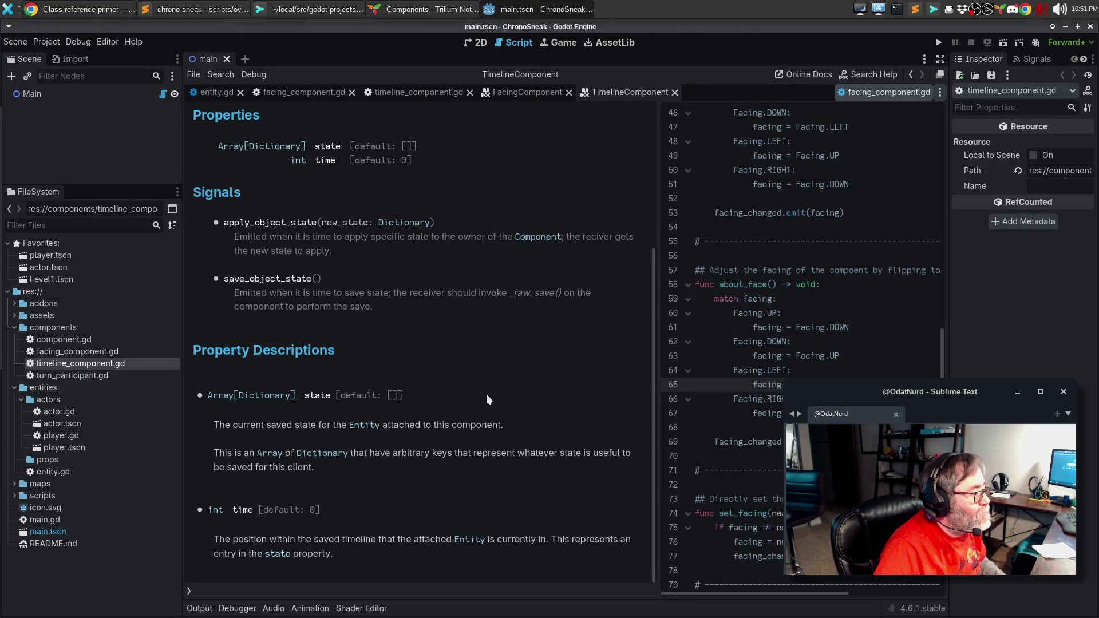
key("alt+Tab")
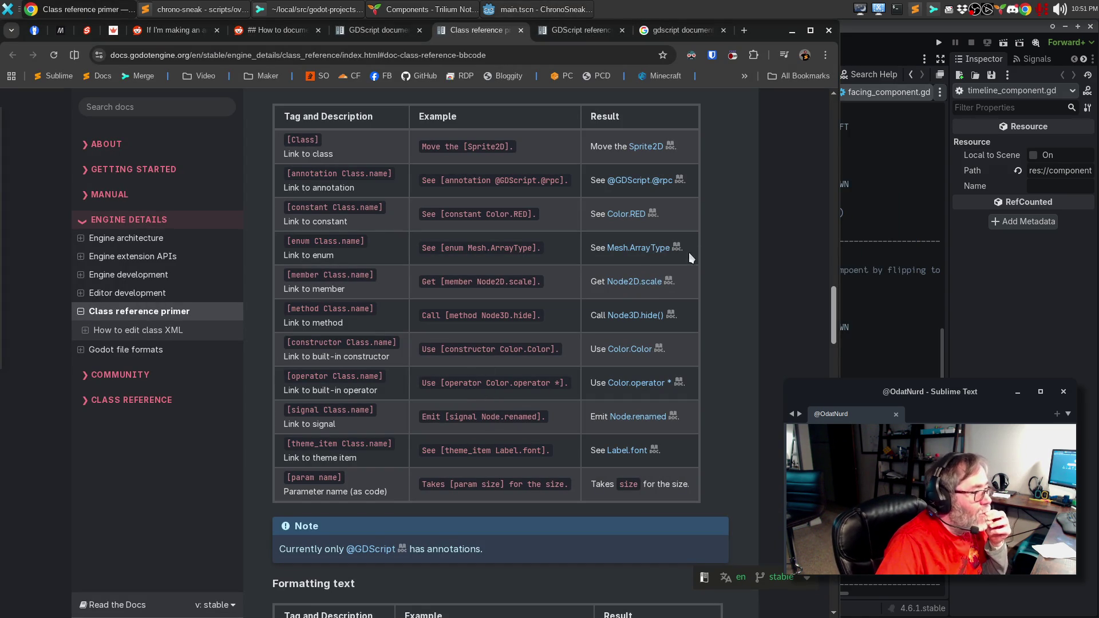
left_click(526, 10)
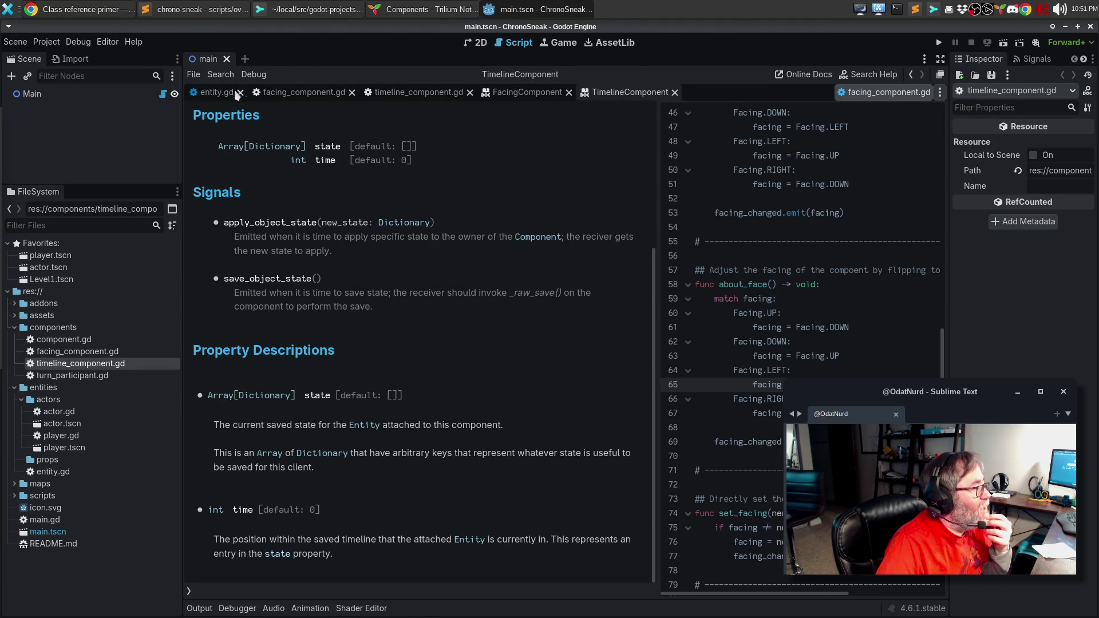
Switch to entity.gd and scroll to the get_component doc comment about the cached component lookup.
left_click(217, 93)
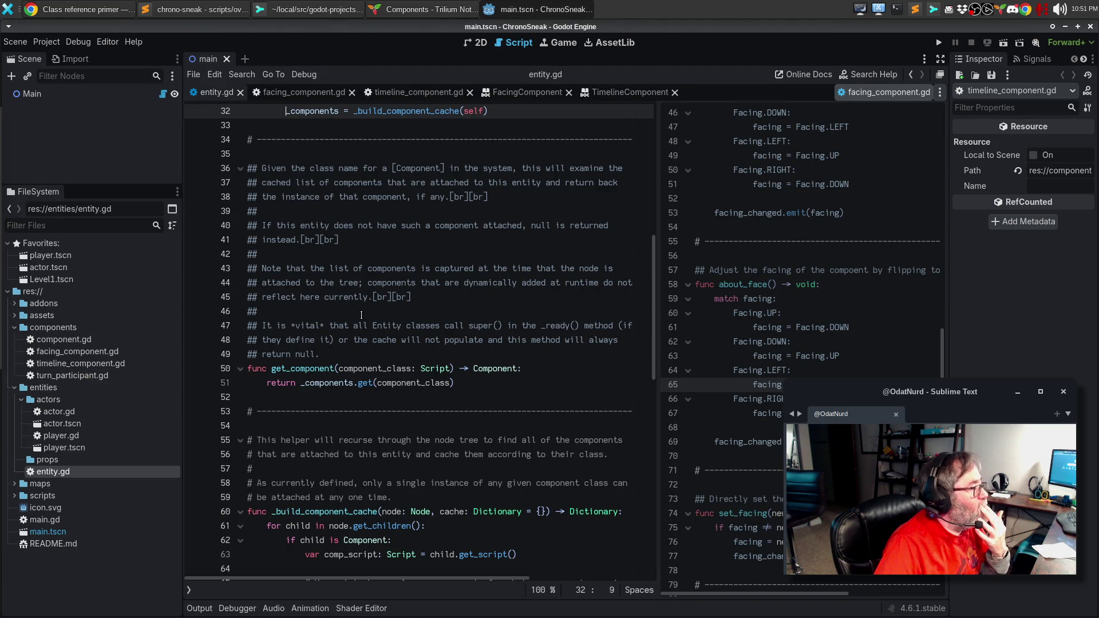
scroll(362, 313, "up", 7)
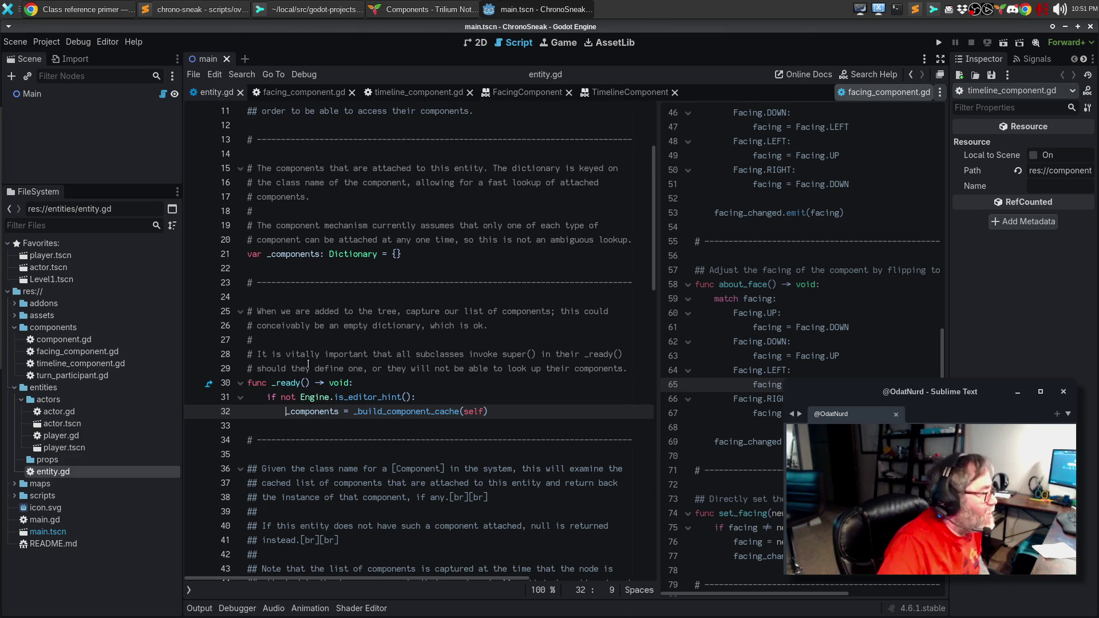
scroll(351, 303, "down", 4)
scroll(350, 303, "down", 4)
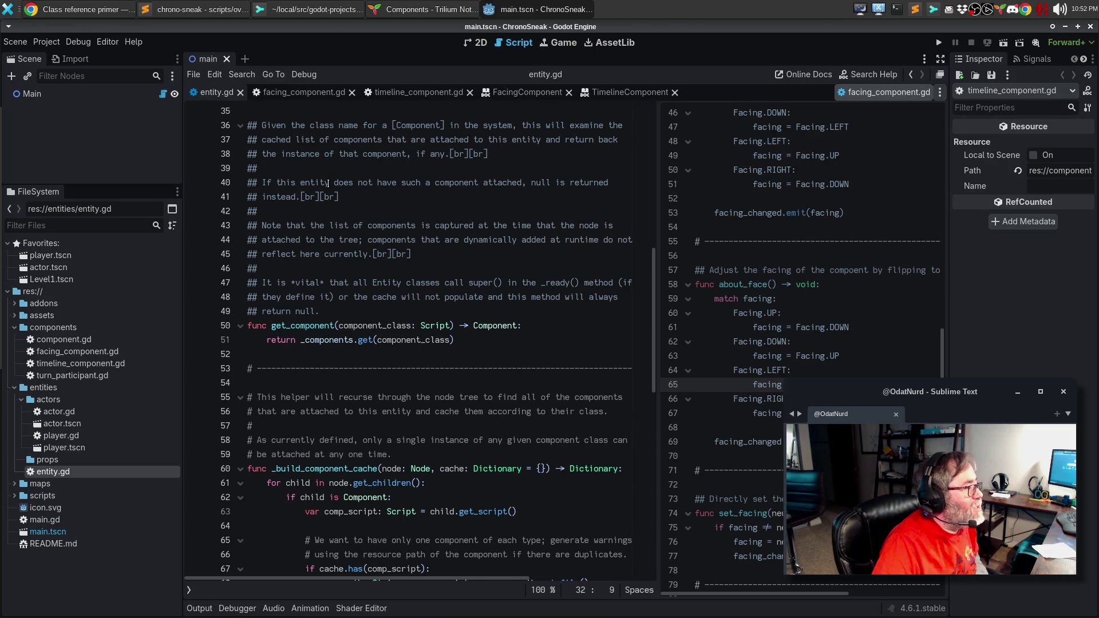
scroll(328, 183, "up", 2)
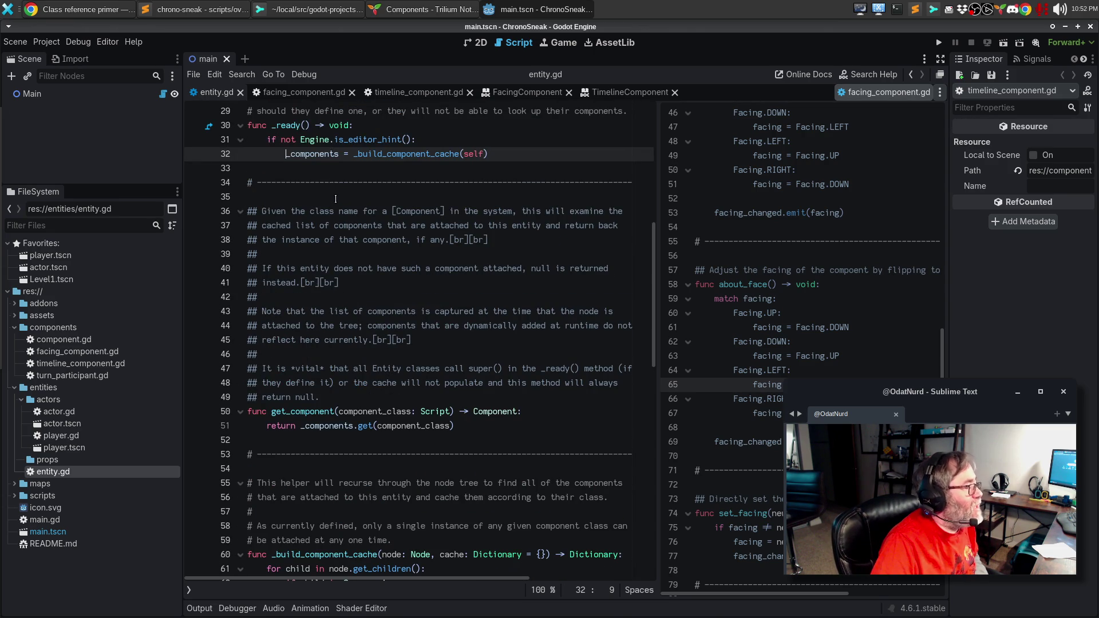
scroll(336, 199, "up", 6)
scroll(336, 198, "down", 5)
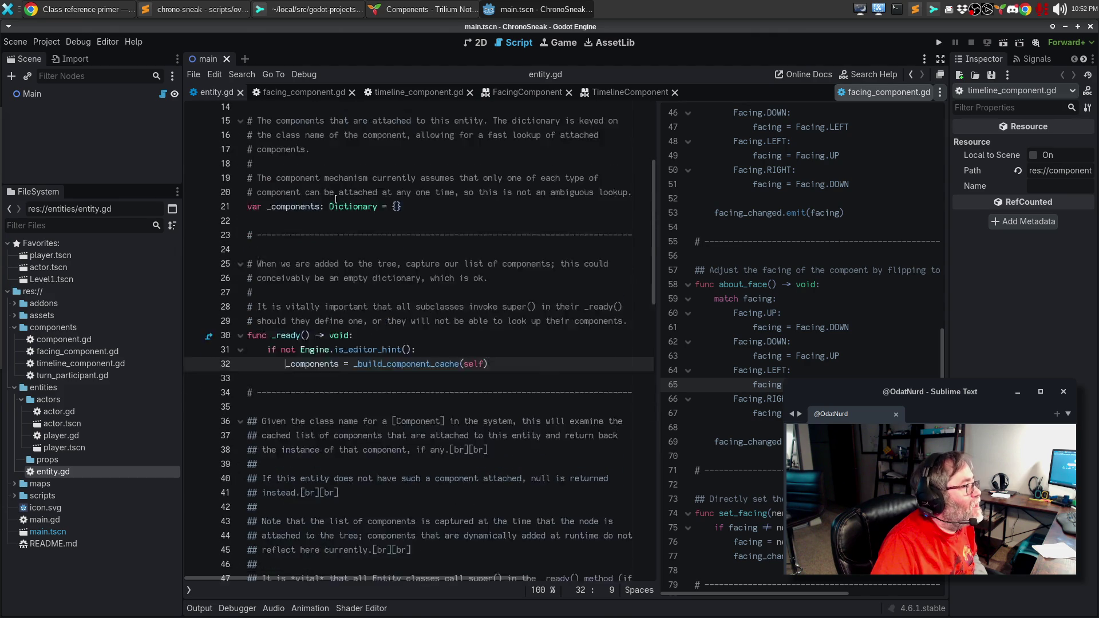
scroll(335, 199, "down", 2)
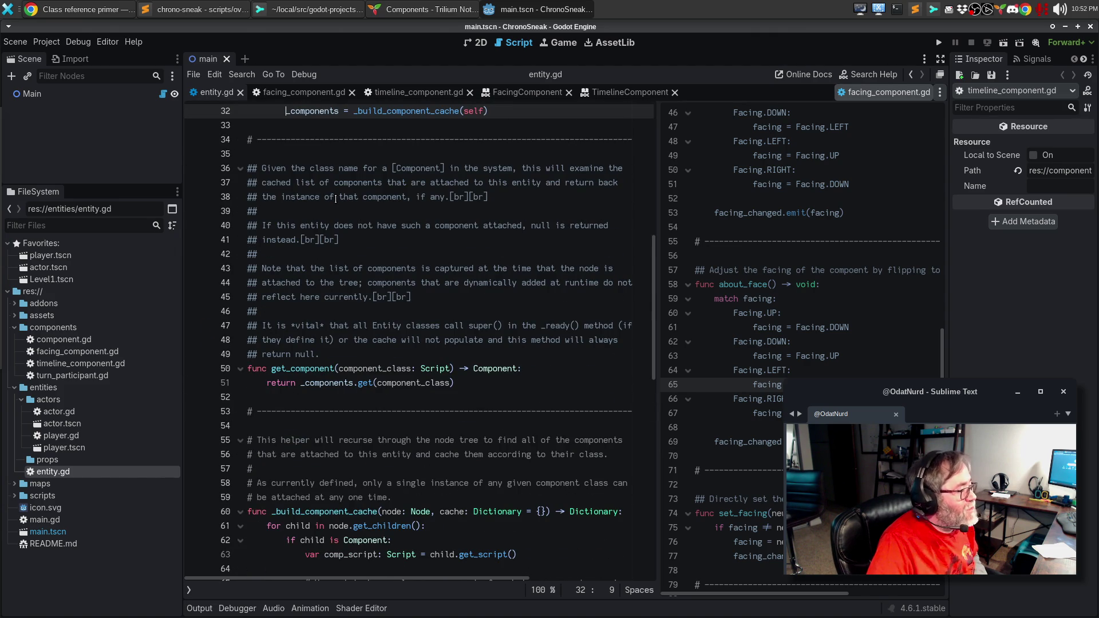
scroll(340, 220, "down", 1)
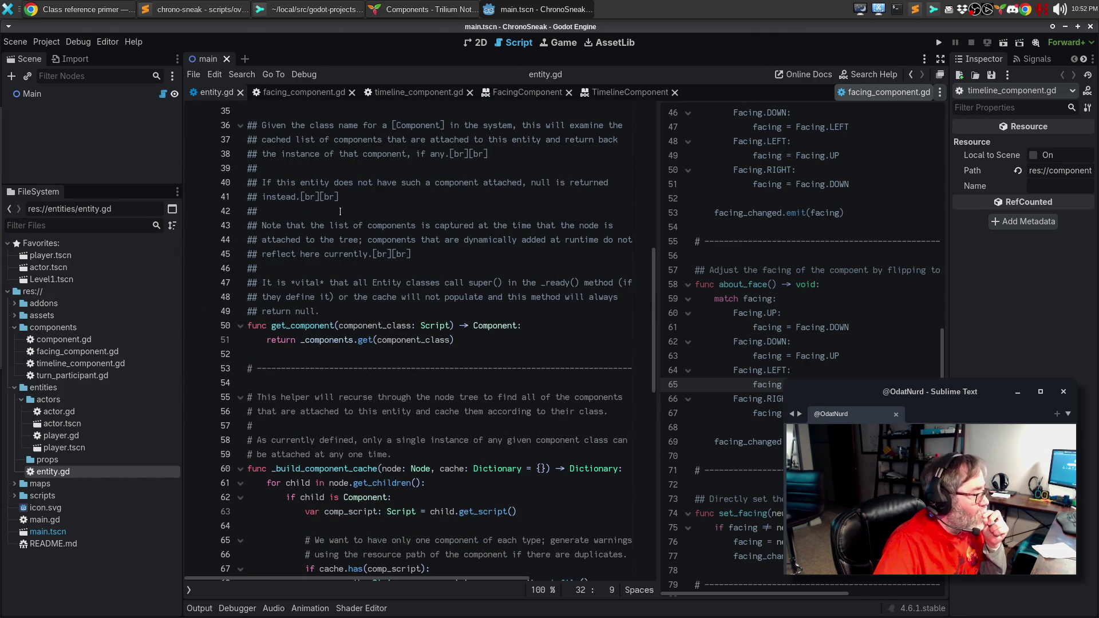
Replace the asterisks around 'vital' with [b] tags and wrap super() in [b][i]…[/i][/b].
left_click(295, 282)
key("BackSpace")
type("[b]")
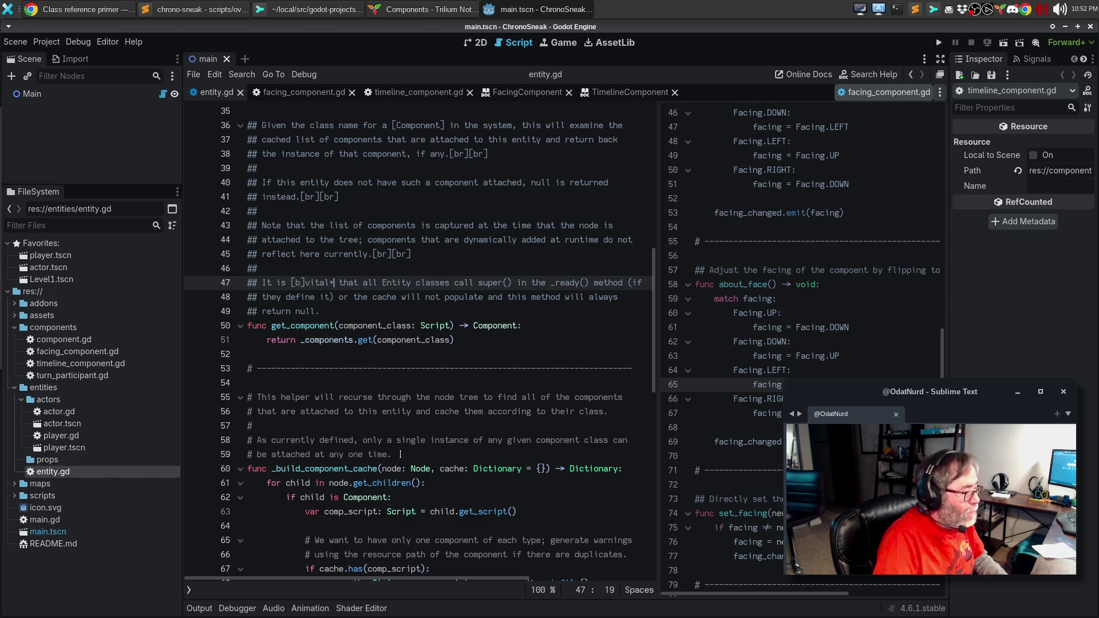
key("BackSpace")
type("[b]")
key("ctrl+Right")
key("ctrl+Right")
key("ctrl+Right")
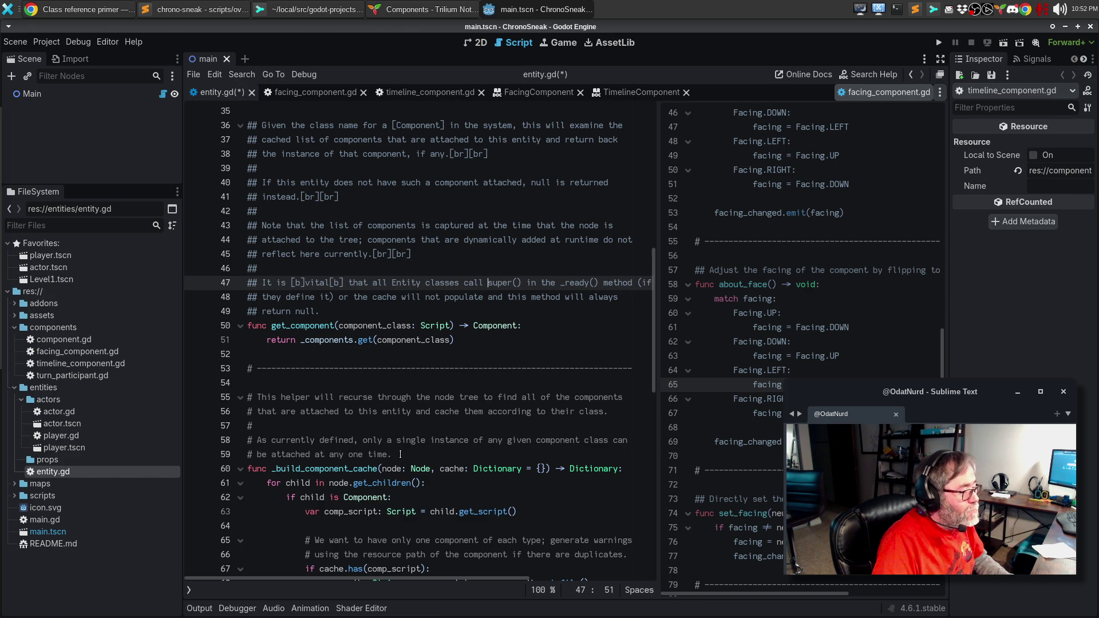
type("[")
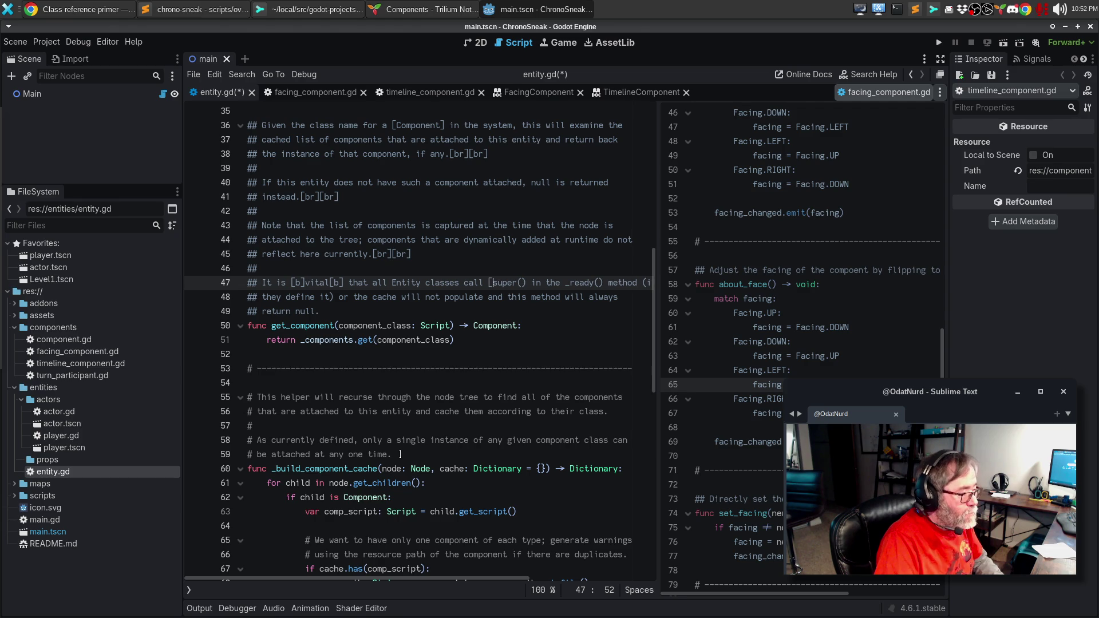
type("b][i]")
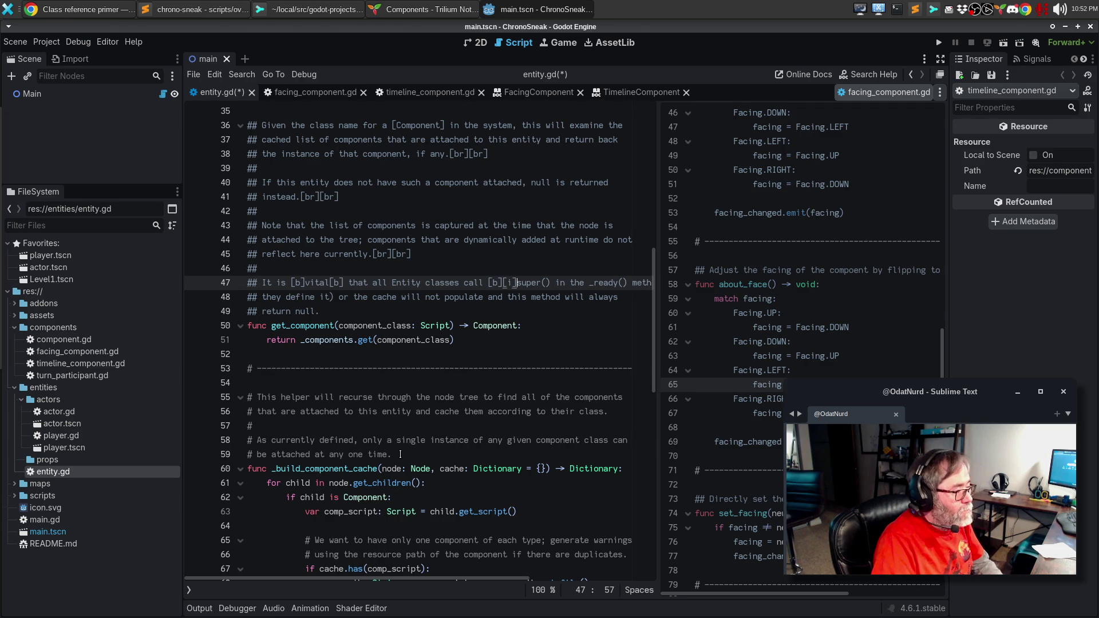
key("ctrl+Right")
key("ctrl+Right")
type("[")
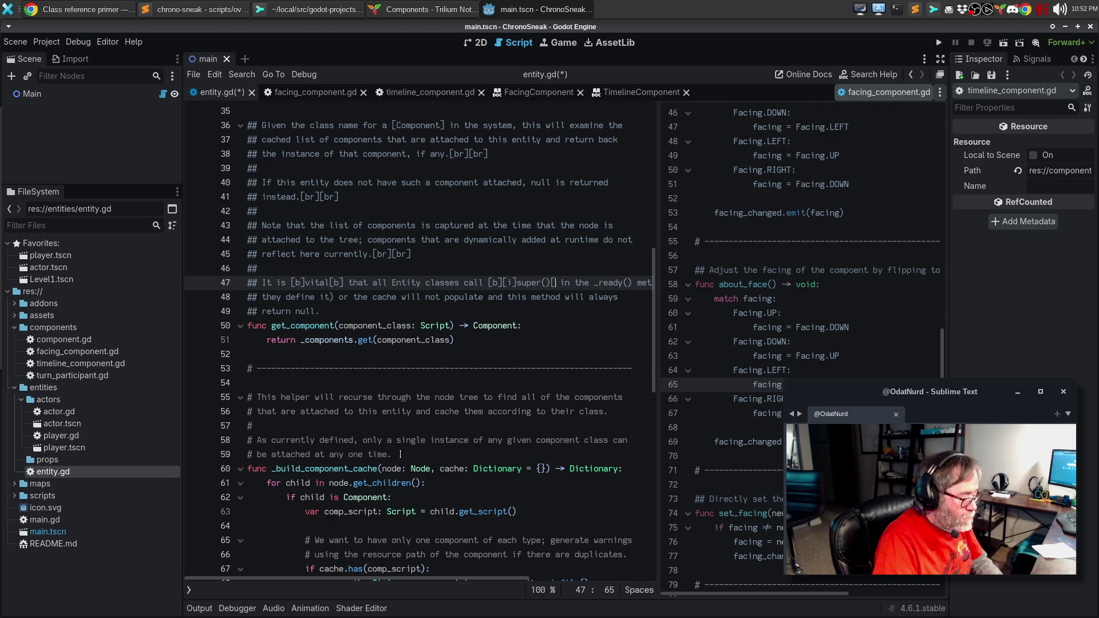
type("i")
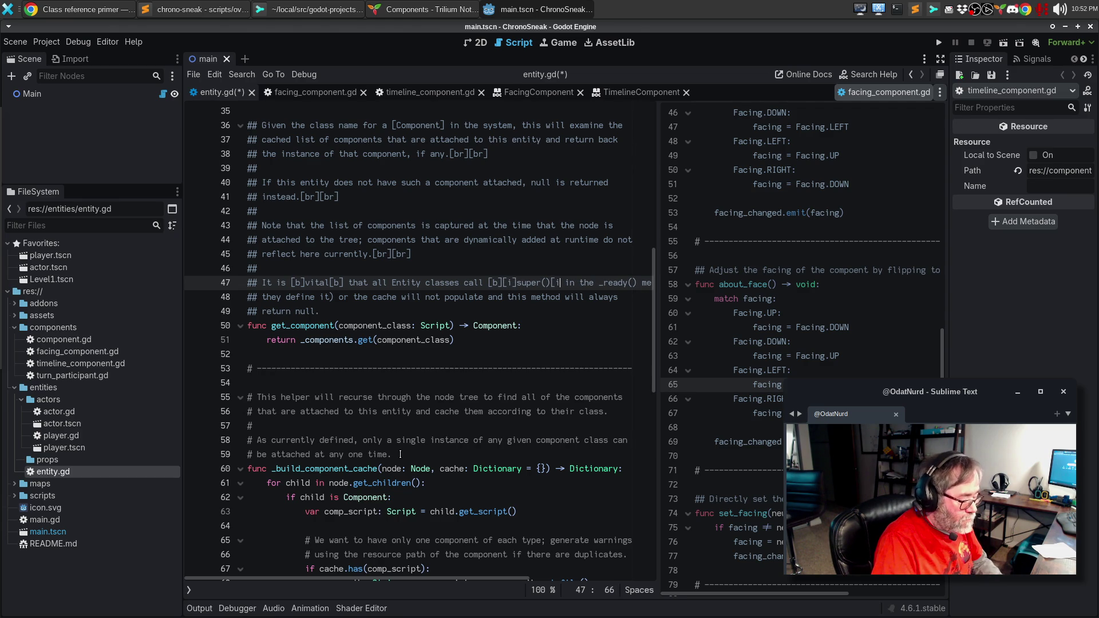
type("][")
type("/b]")
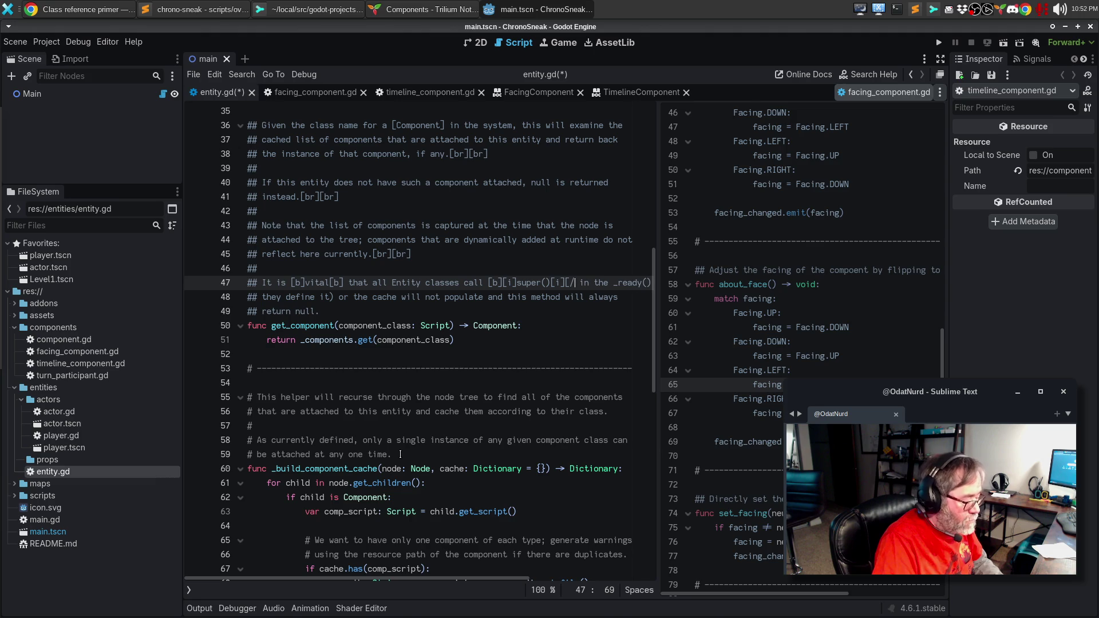
Break the comment onto a new ## line before _ready() and wrap _ready() in the same bold-italic tags.
key("Right")
key("Right")
key("Right")
key("Return")
type("##")
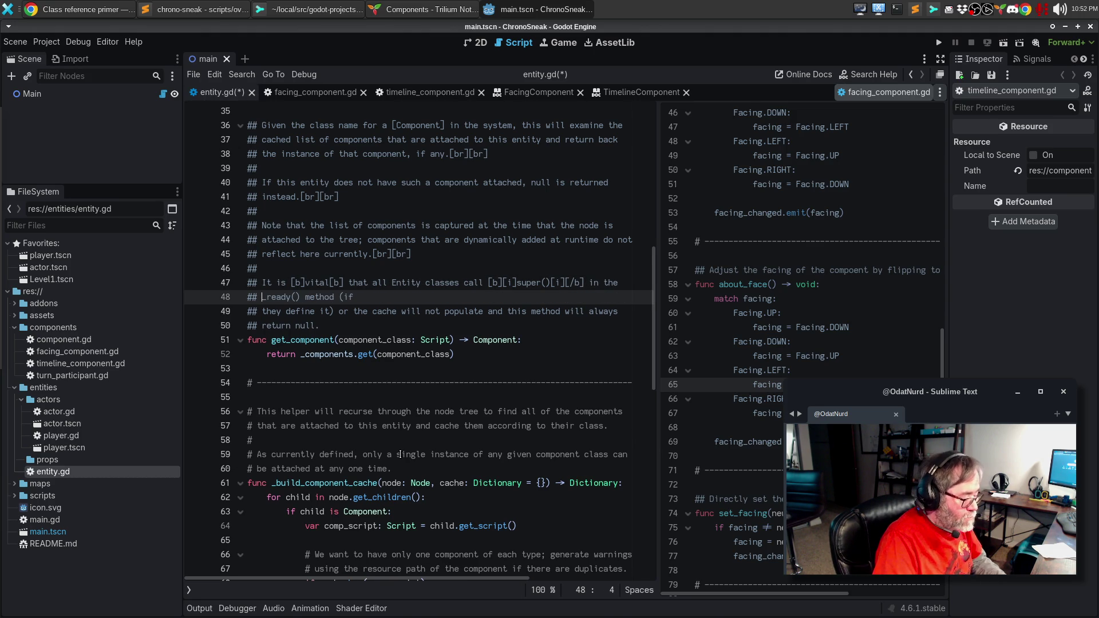
left_click_drag(488, 283, 515, 283)
key("ctrl+c")
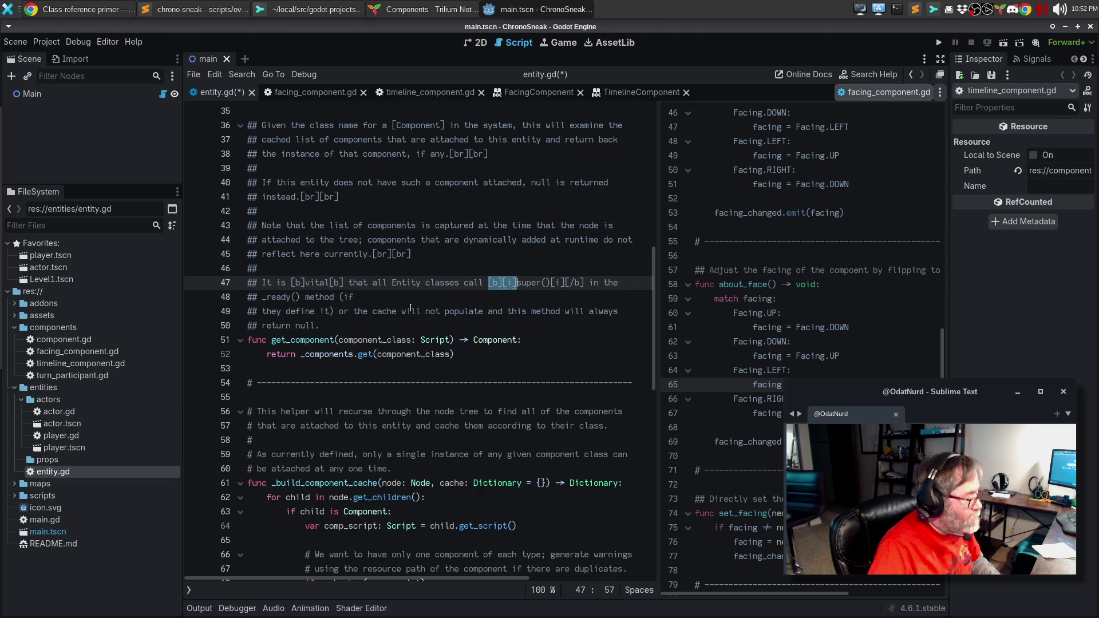
left_click(267, 297)
key("ctrl+v")
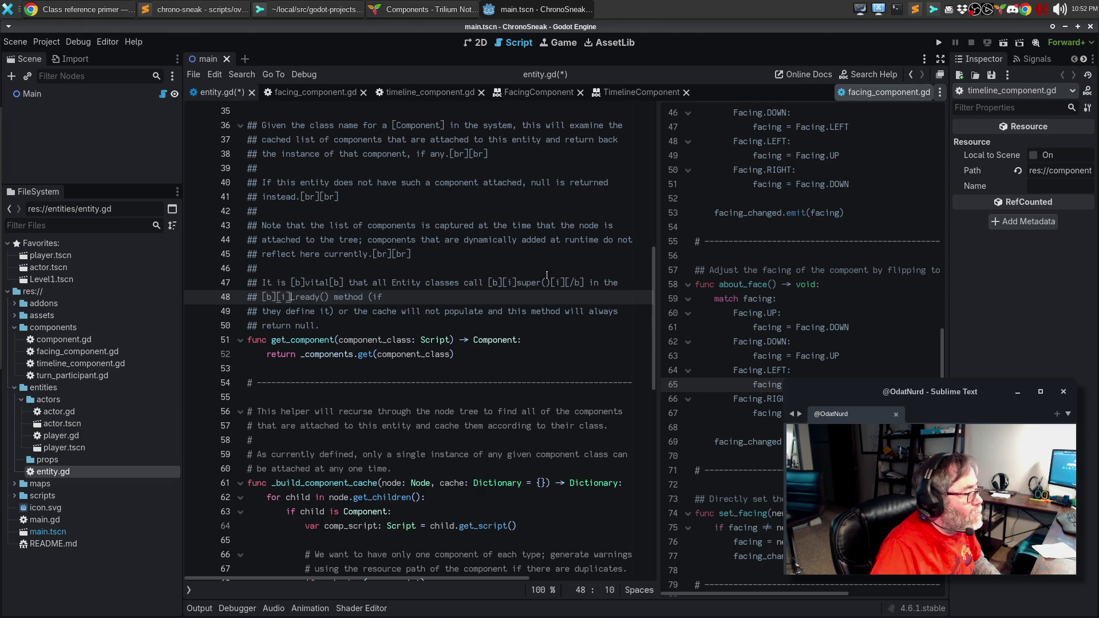
left_click_drag(552, 283, 584, 283)
key("ctrl+c")
left_click(329, 297)
key("ctrl+v")
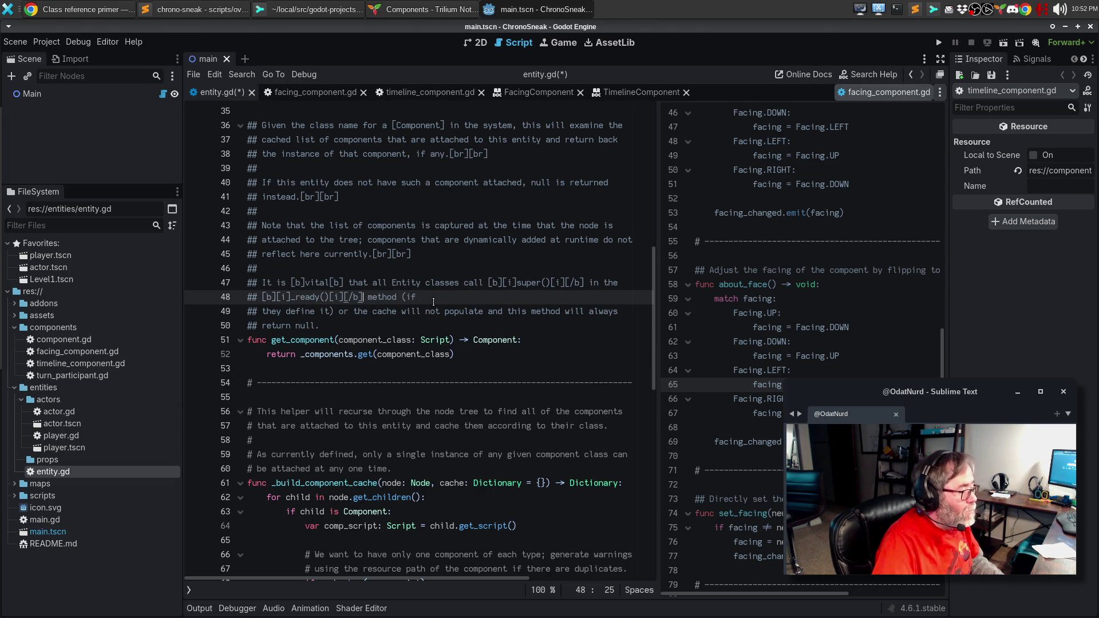
Rewrap the get_component comment into two lines and save entity.gd.
key("alt+q")
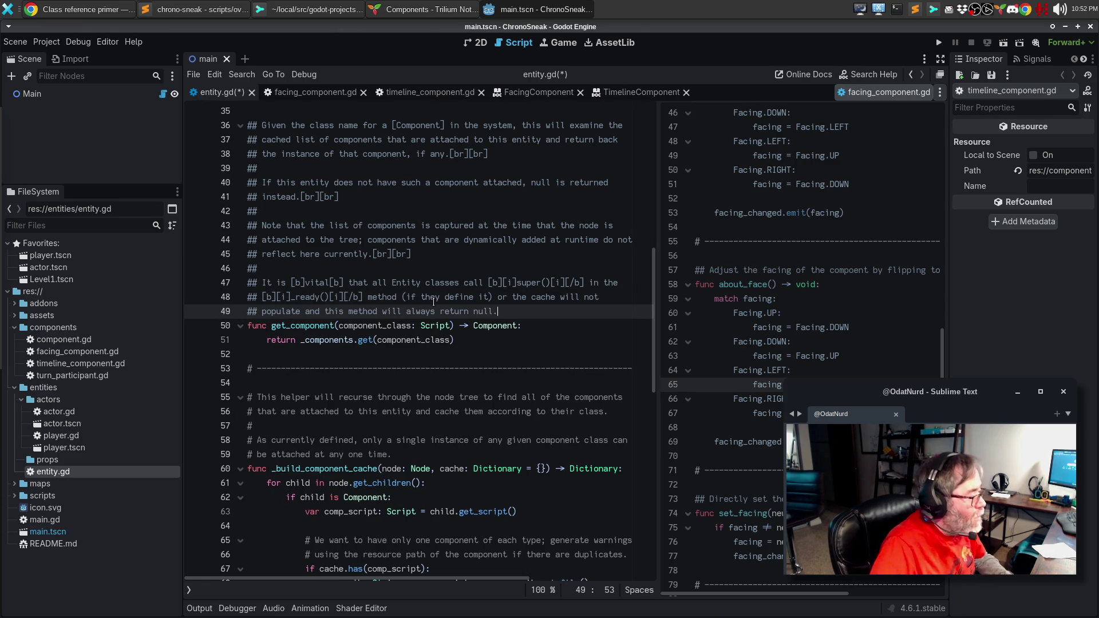
scroll(405, 339, "down", 2)
left_click(411, 326)
key("ctrl+s")
scroll(414, 327, "down", 4)
left_click(399, 368)
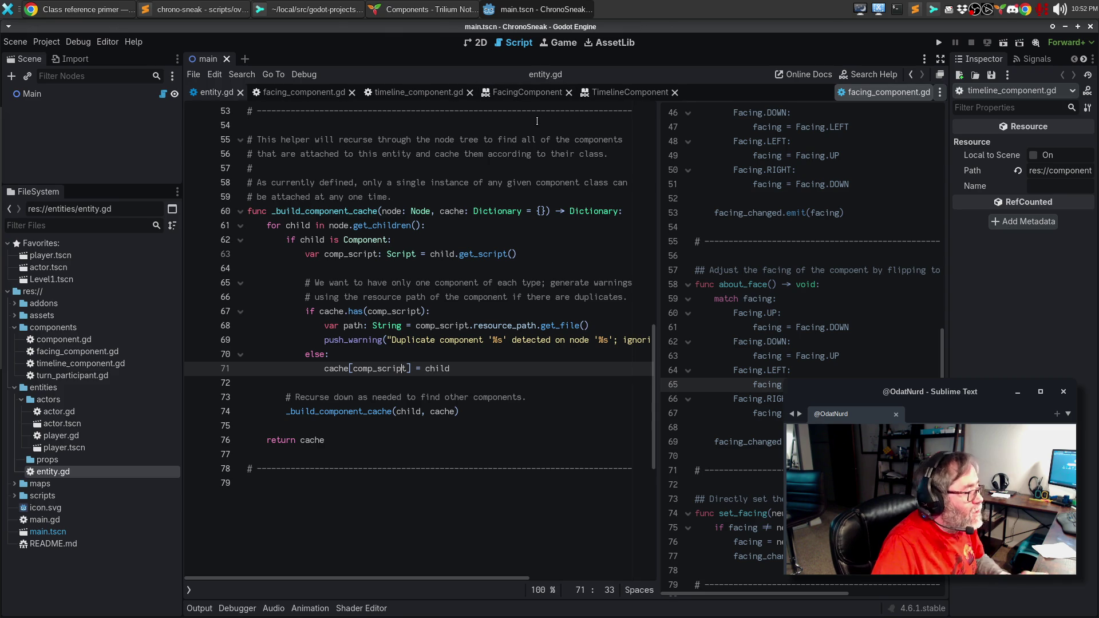
key("F1")
Open the Entity class help page by searching 'Entit', check it, then return to entity.gd.
type("Entit")
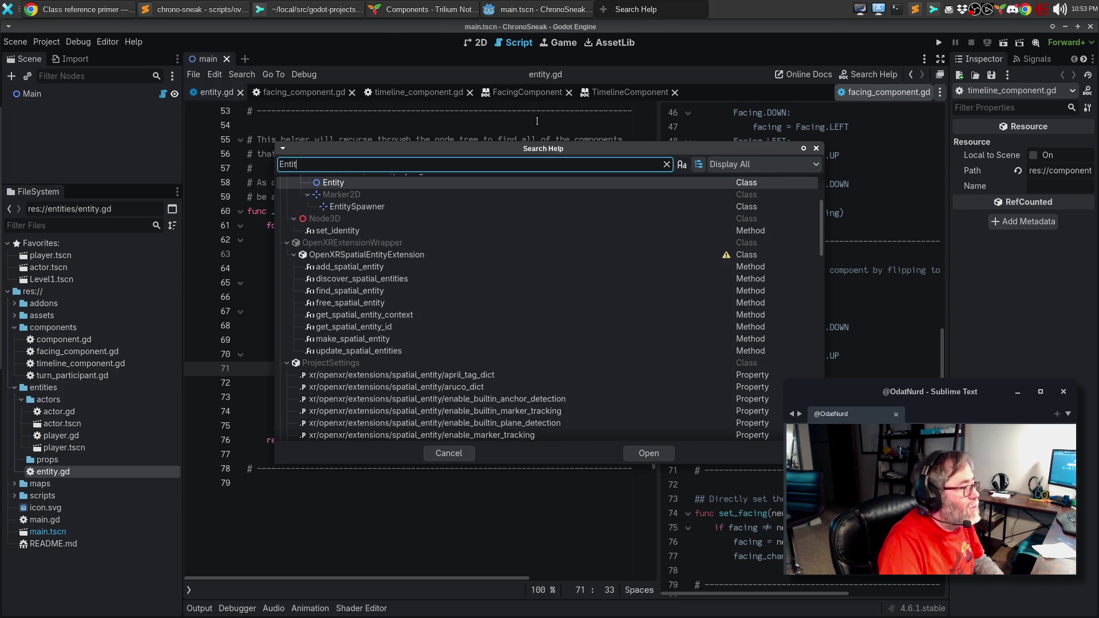
key("Return")
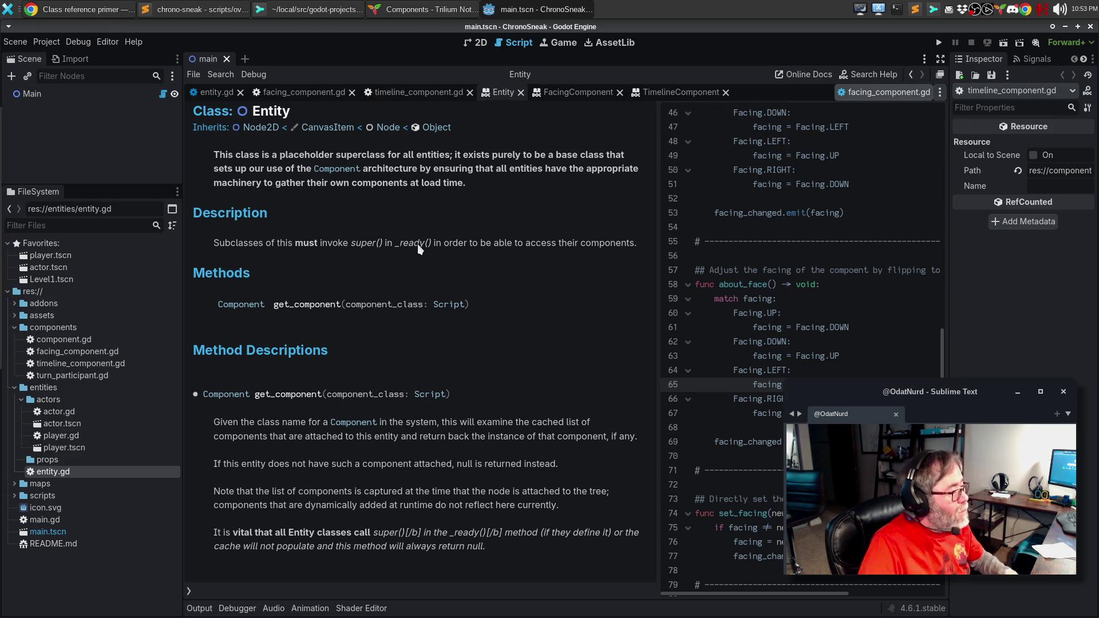
key("alt+Tab")
key("alt+Tab")
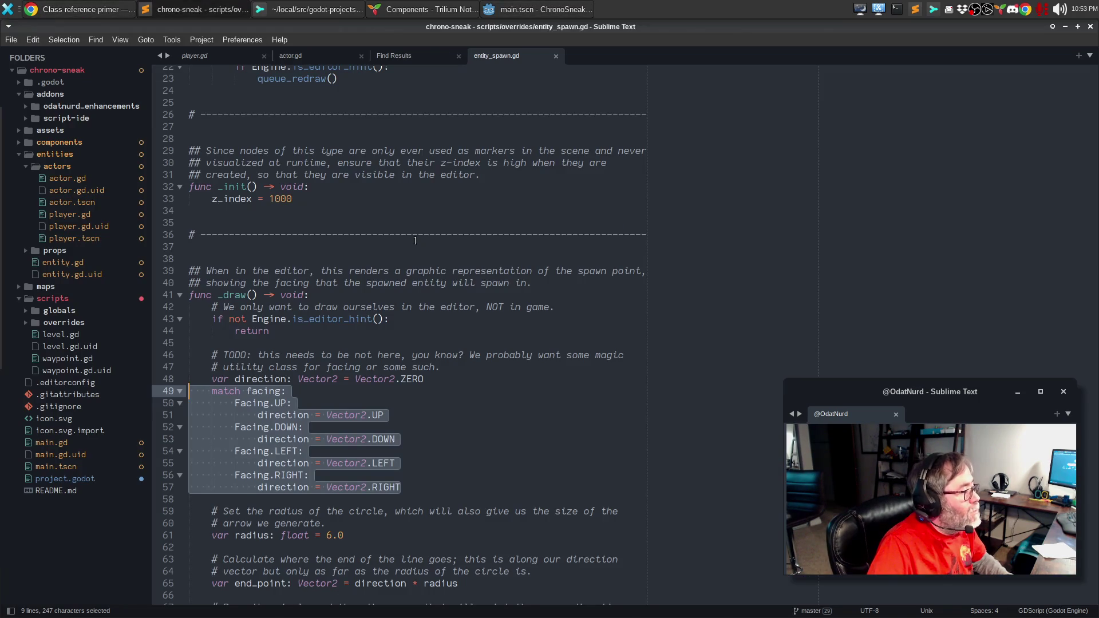
key("alt+Tab")
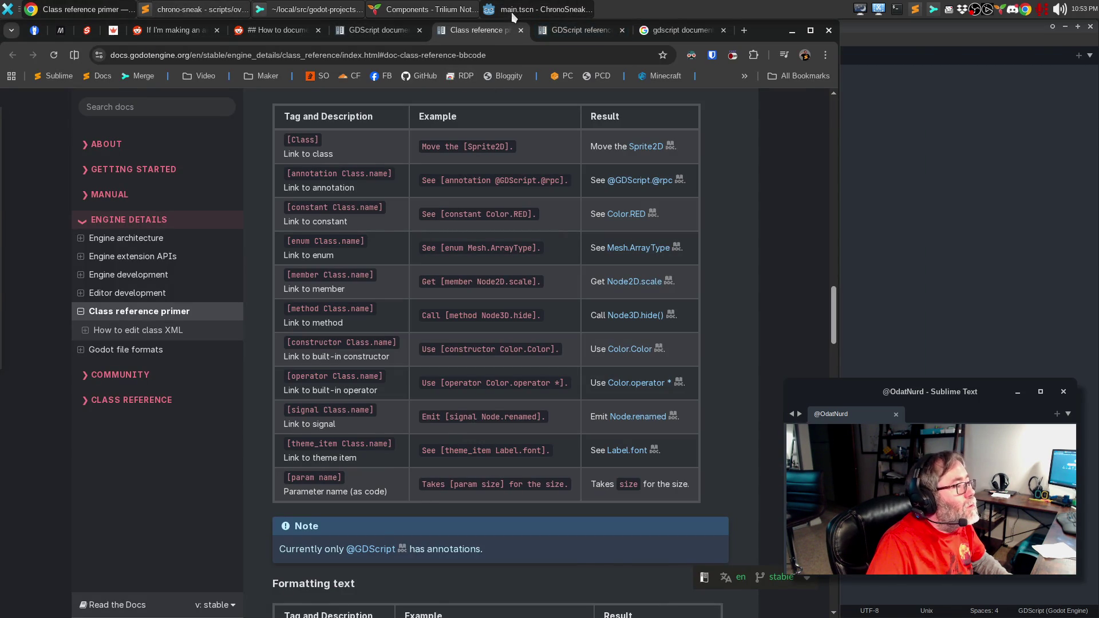
left_click(511, 11)
left_click(210, 95)
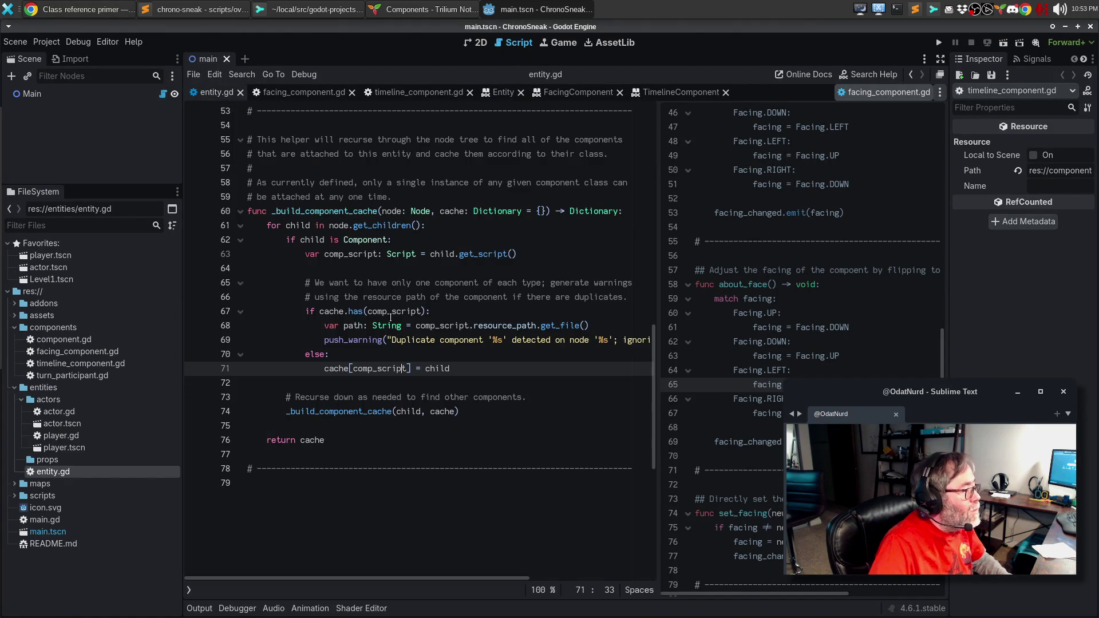
scroll(404, 311, "up", 10)
scroll(404, 311, "down", 3)
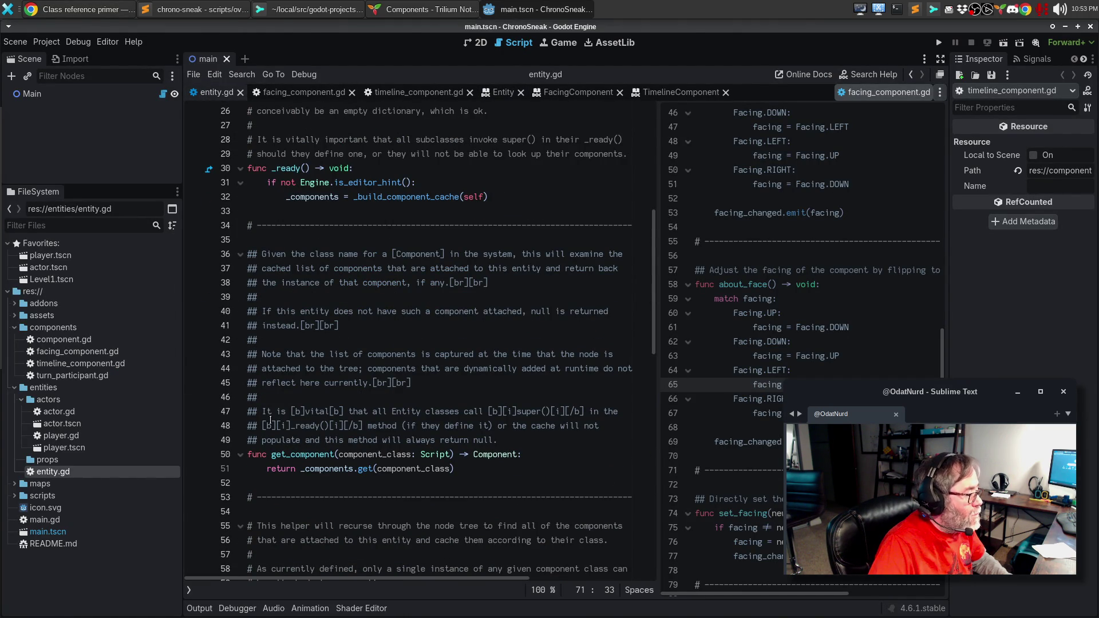
On line 48, replace the bold-italic tags with 'method', delete the stray [i][/b after _ready(), and save.
left_click_drag(261, 426, 289, 424)
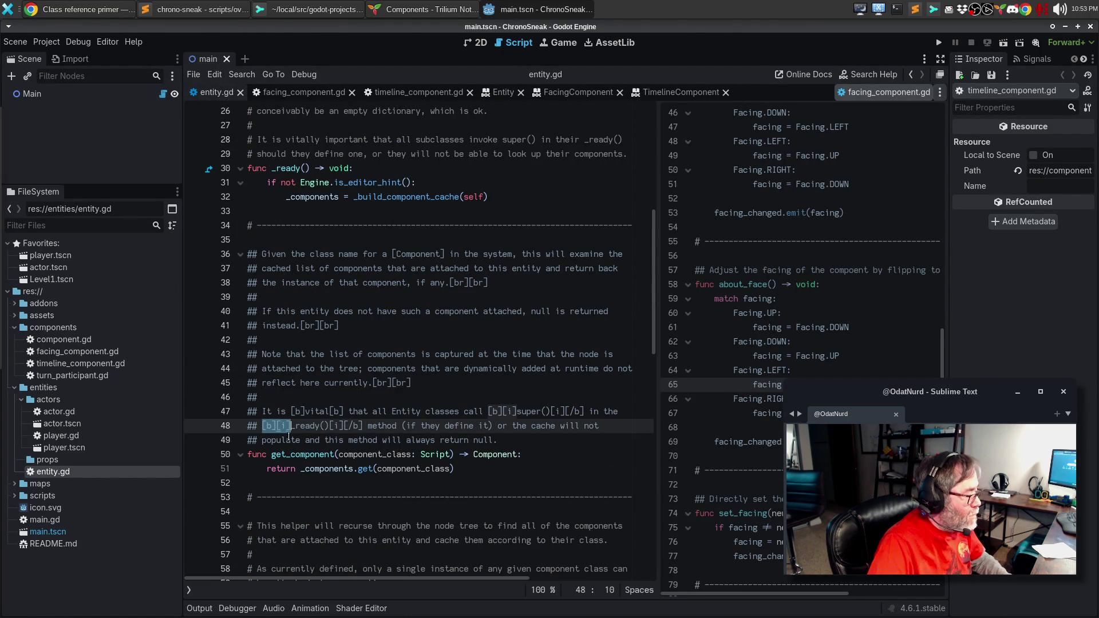
key("BackSpace")
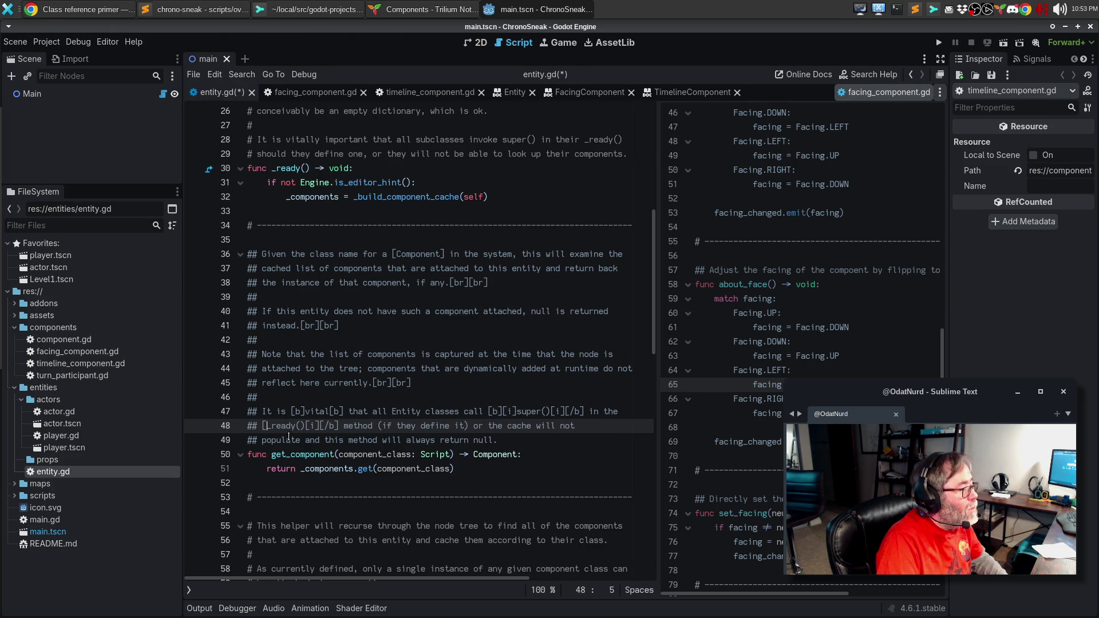
type("method")
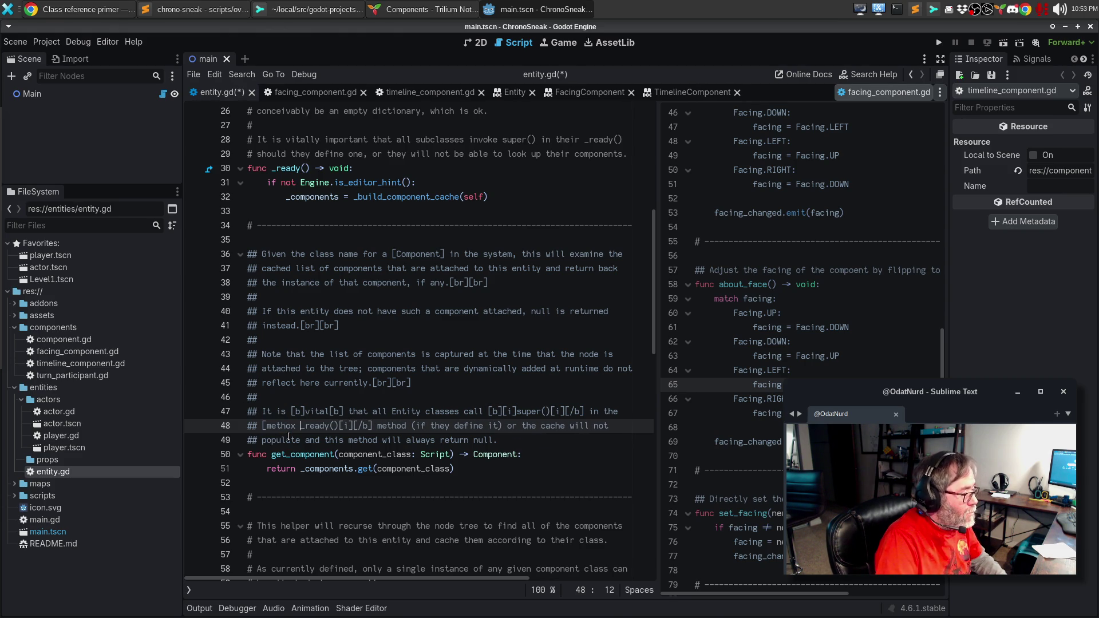
key("Right")
key("Right")
key("Right")
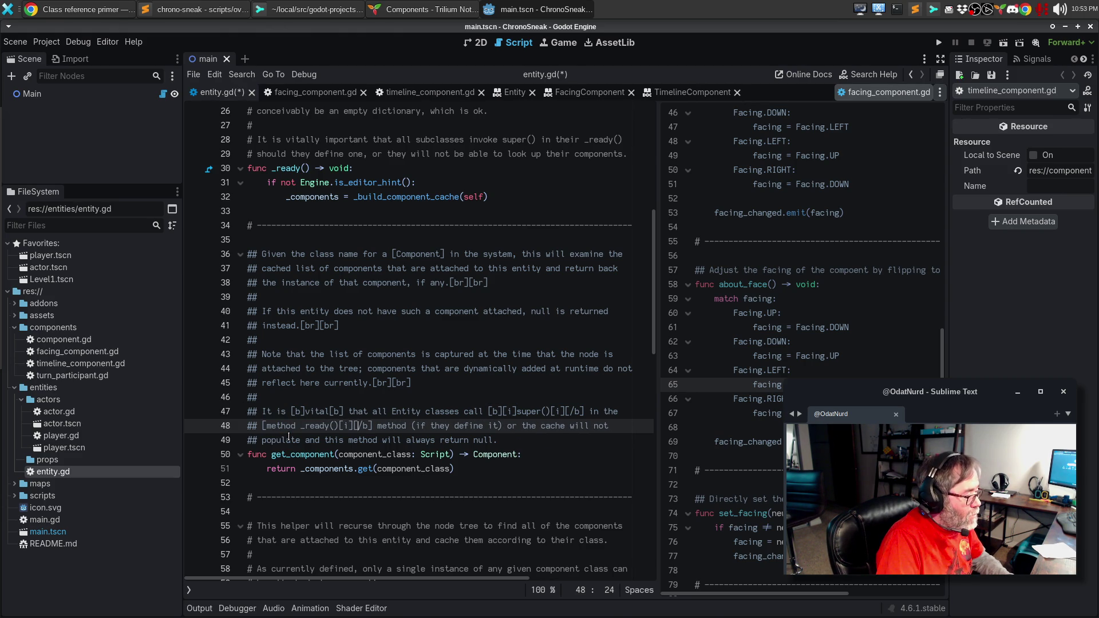
key("BackSpace")
key("BackSpace")
key("BackSpace")
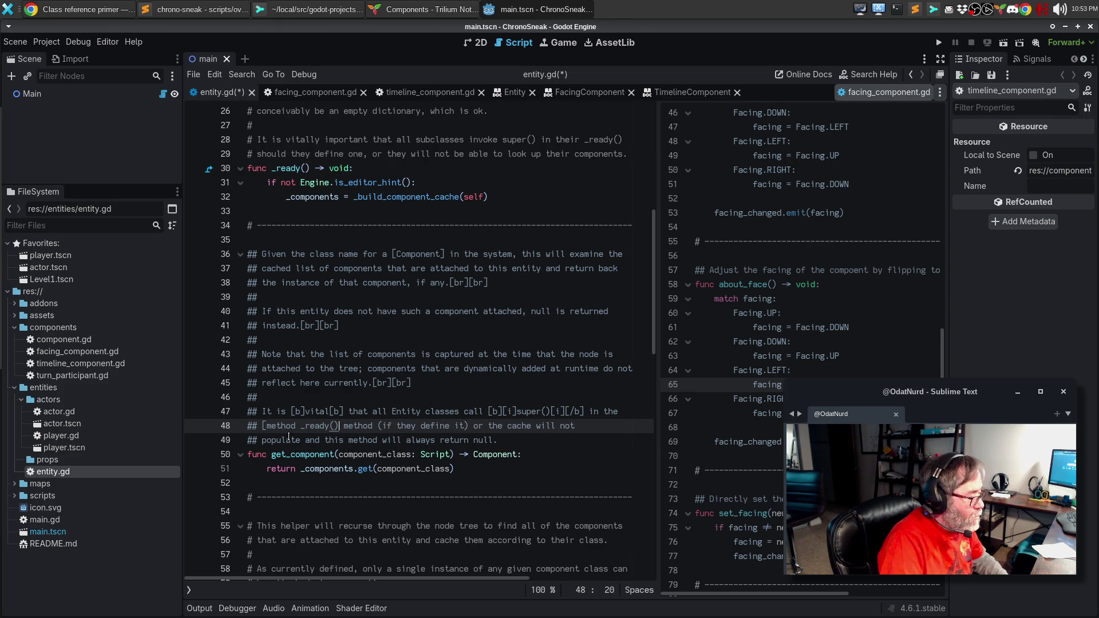
type("]")
key("ctrl+s")
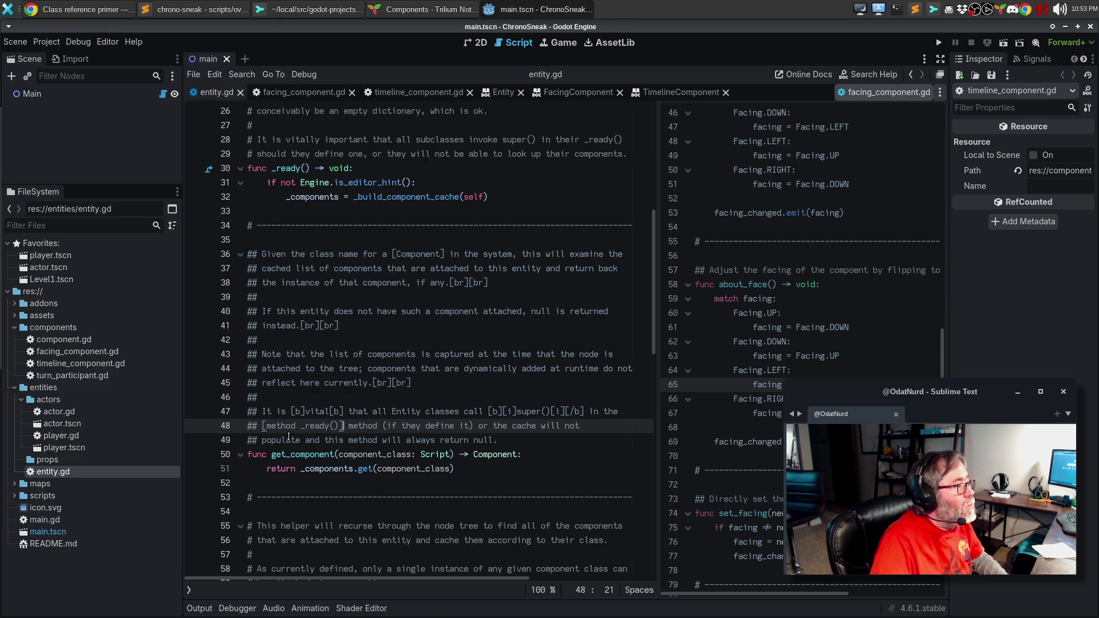
Compare the Entity help page's _ready() link with the class reference primer, then return to entity.gd.
left_click(505, 95)
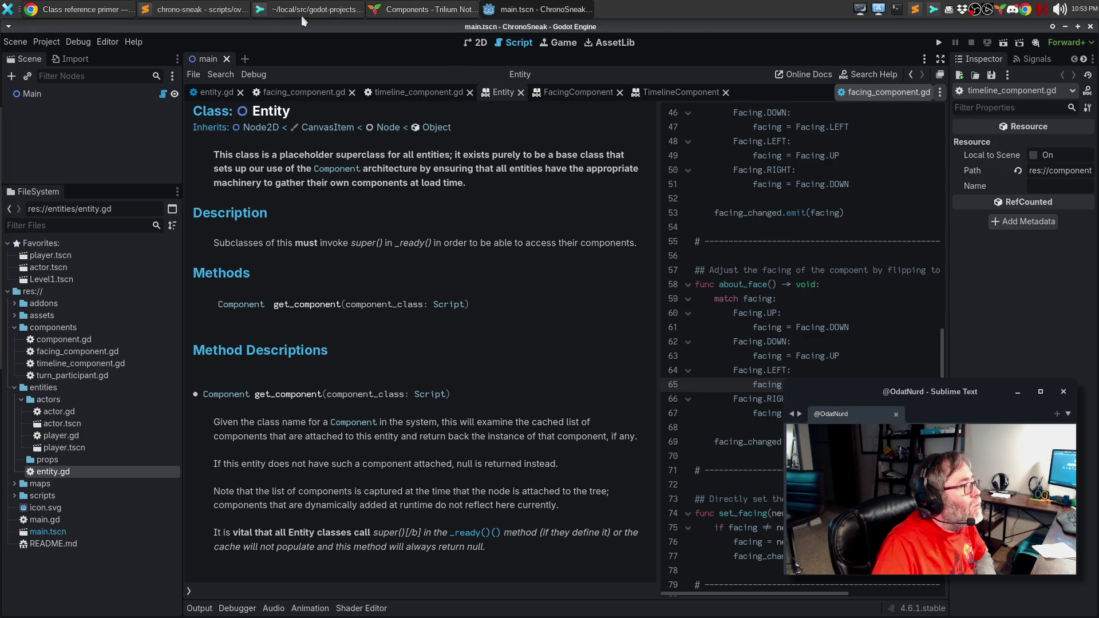
left_click(106, 9)
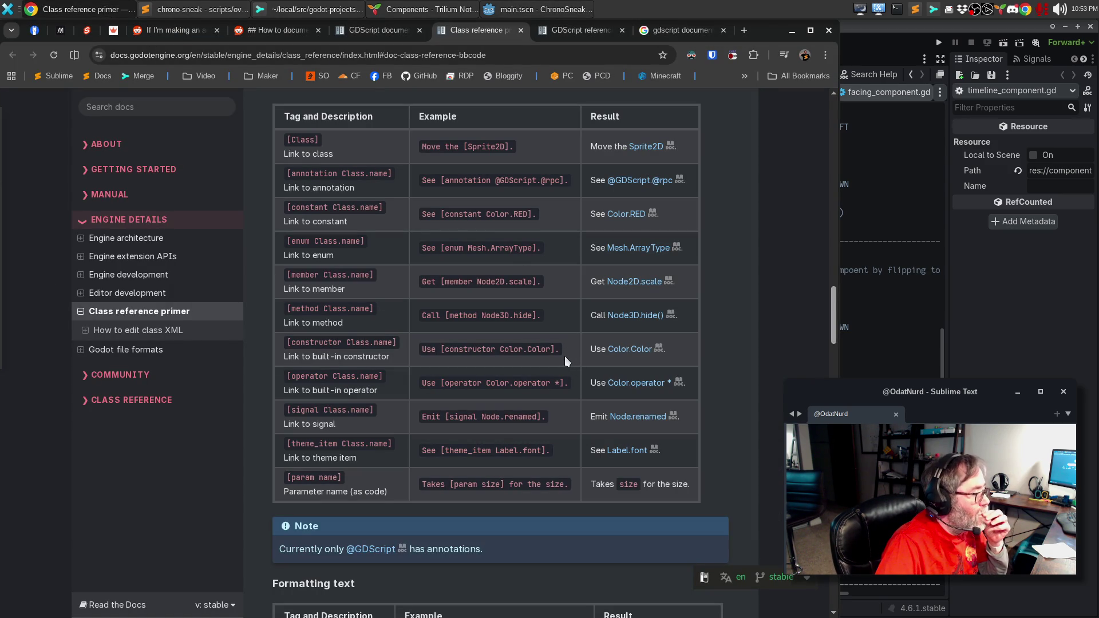
key("alt+Tab")
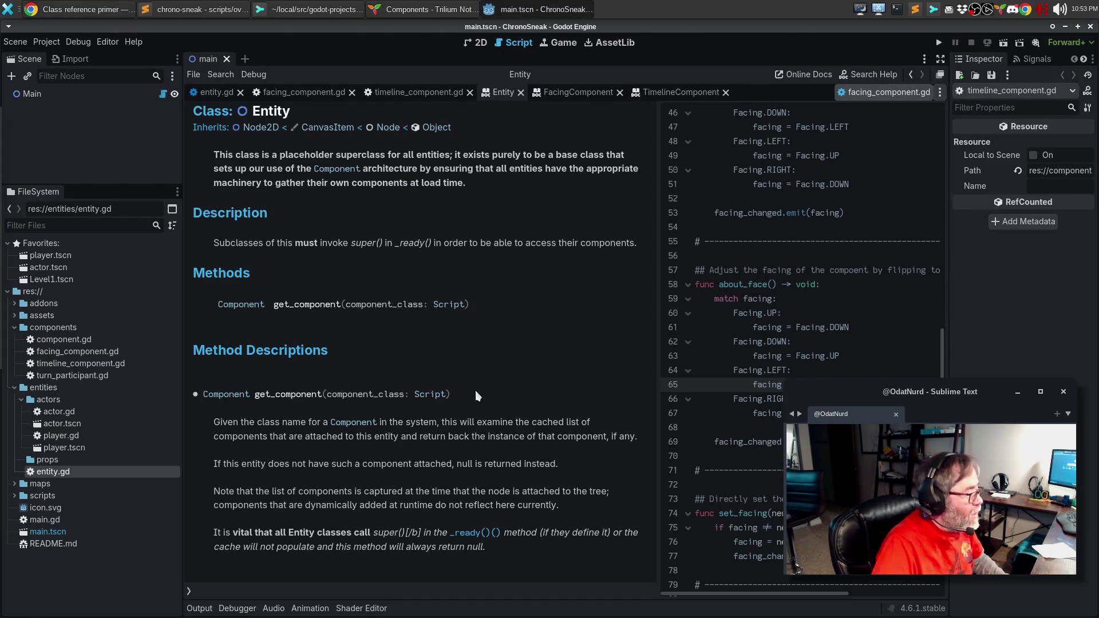
left_click(213, 92)
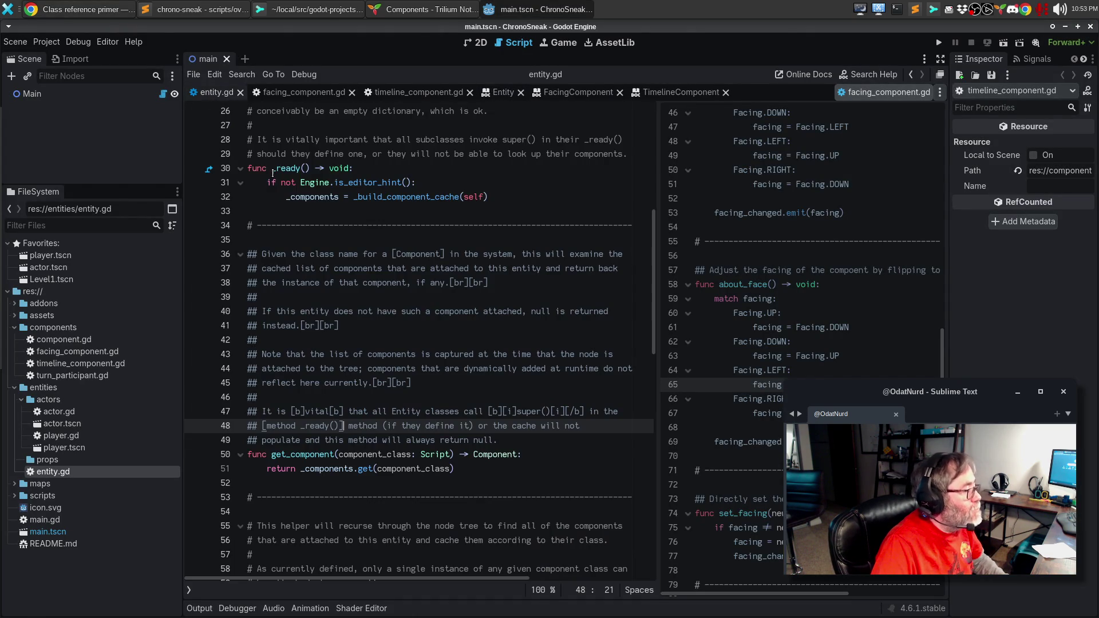
Remove the () after _ready and rewrap the doc comment lines.
left_click(337, 426)
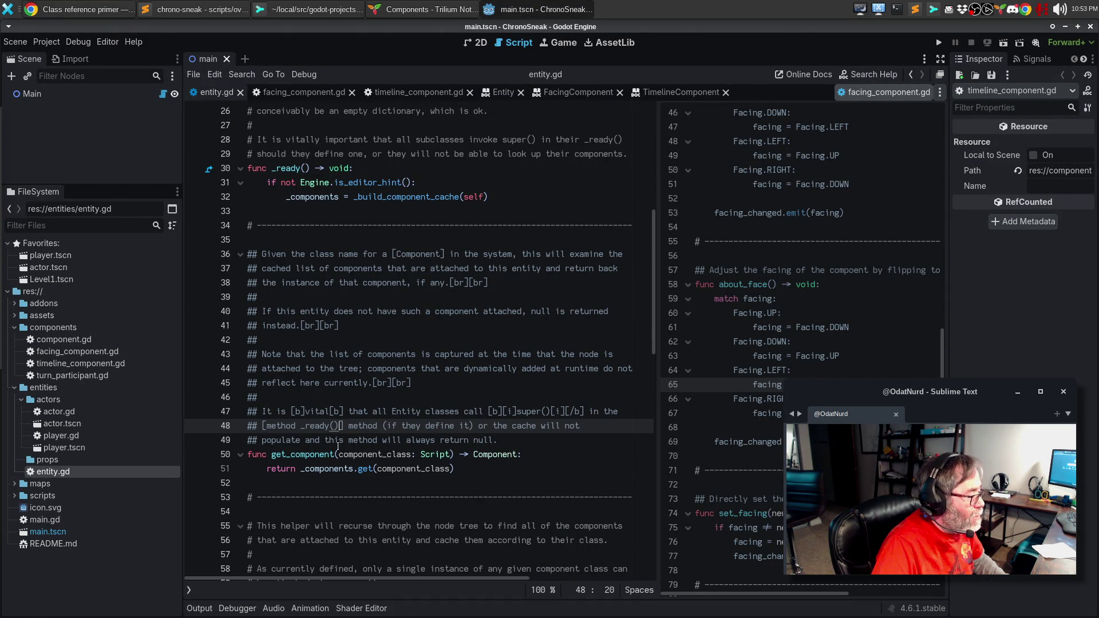
key("BackSpace")
key("BackSpace")
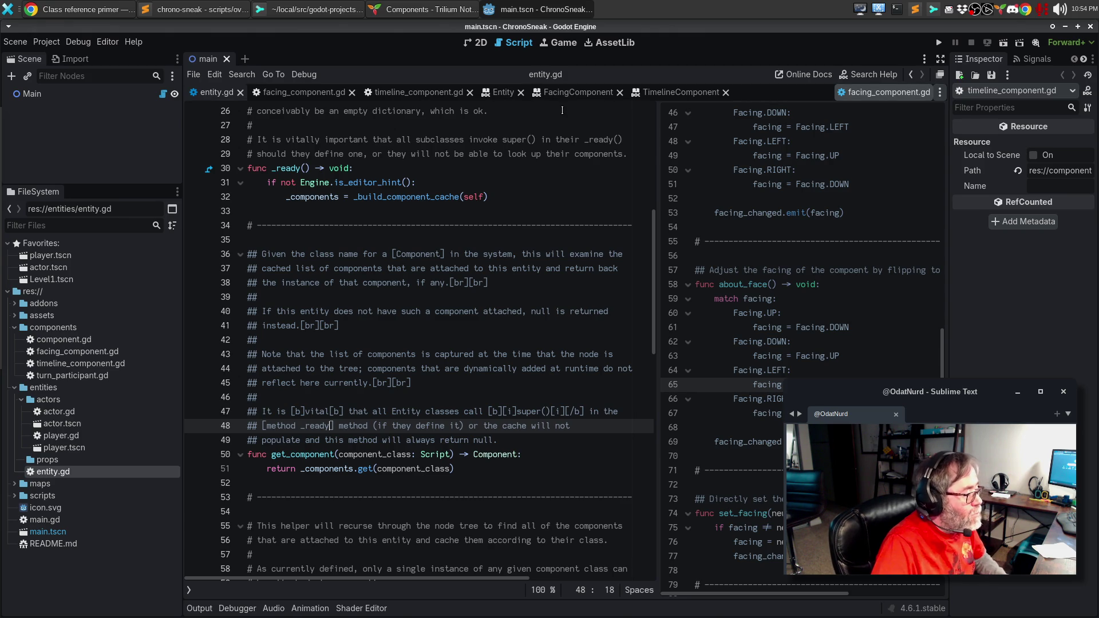
key("End")
key("Delete")
key("Delete")
key("Delete")
key("ctrl+Right")
key("ctrl+Right")
key("Delete")
key("Return")
type("##")
key("End")
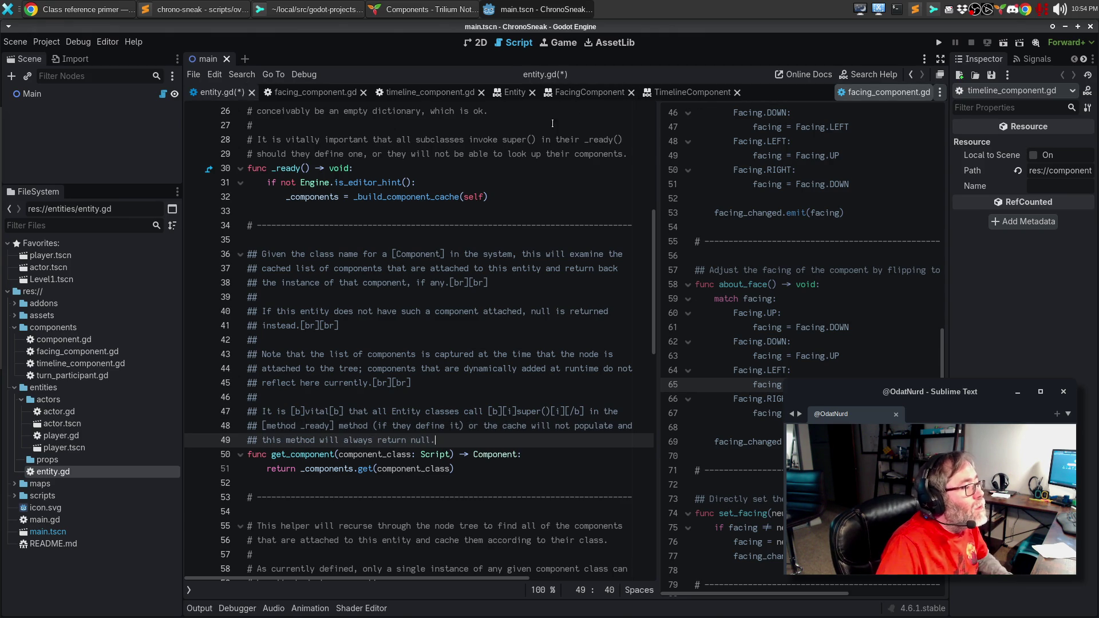
Check the Entity help page against the class reference primer, then go back to entity.gd.
left_click(497, 93)
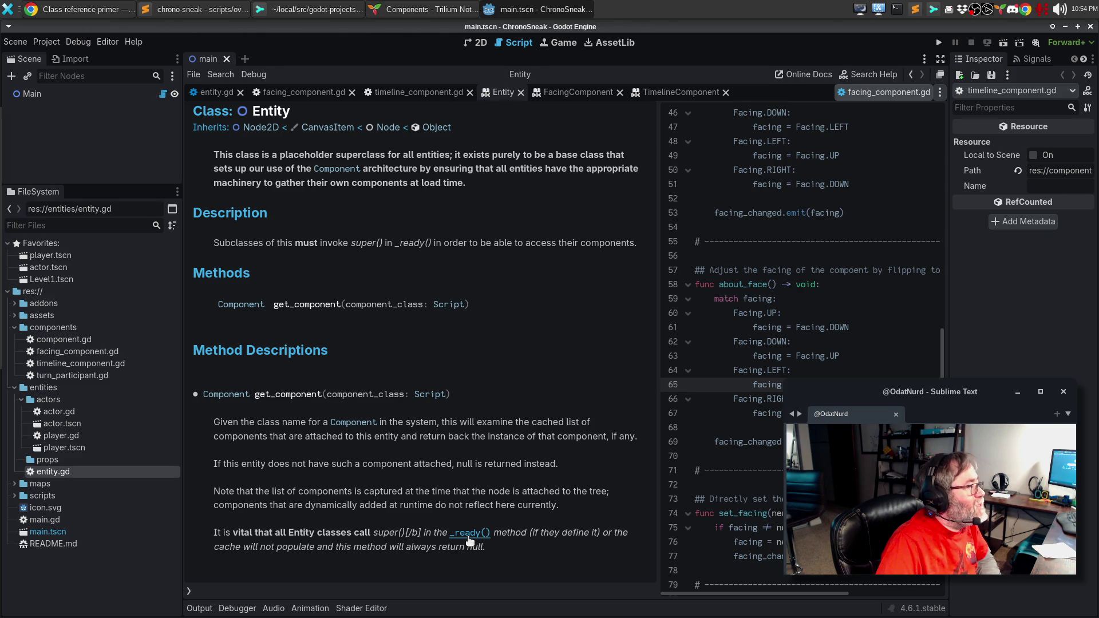
key("alt+Tab")
key("alt+Tab")
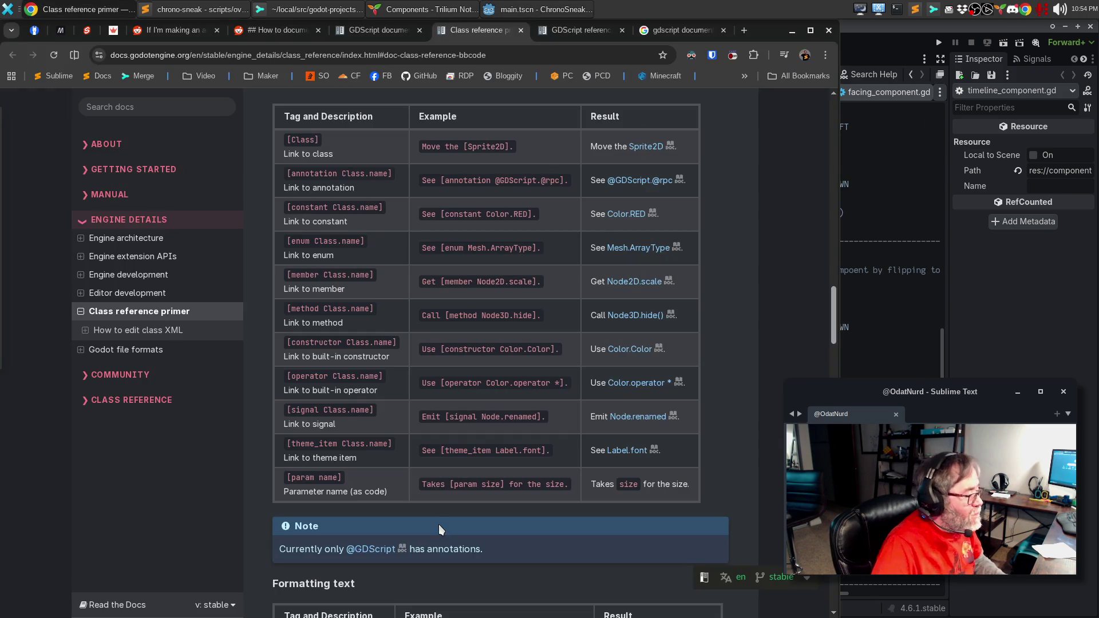
key("alt+Tab")
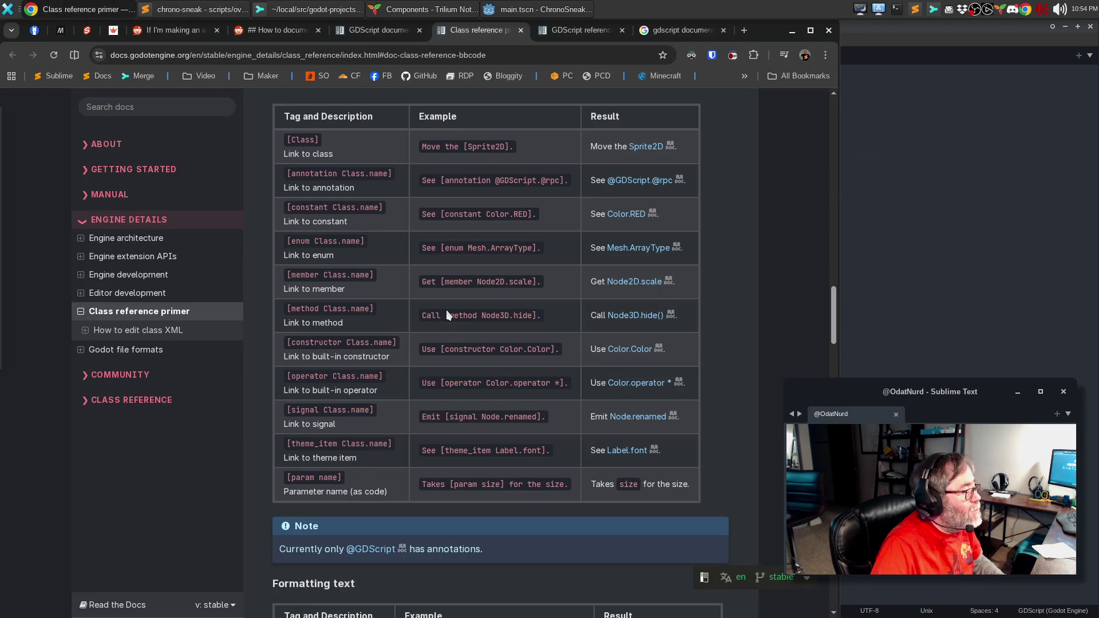
left_click(538, 10)
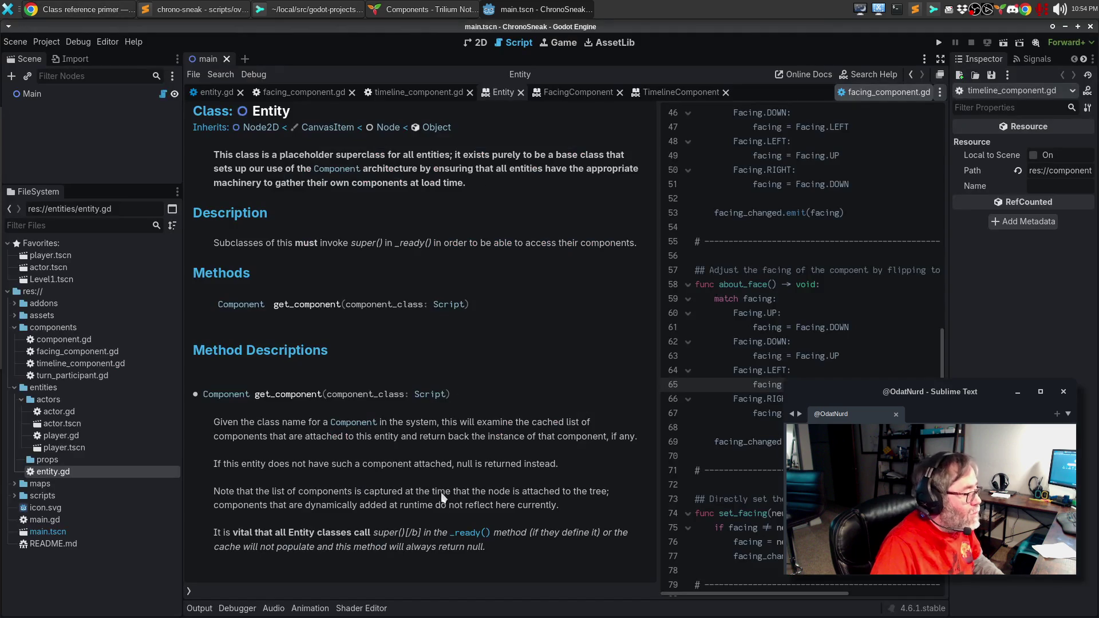
left_click(216, 92)
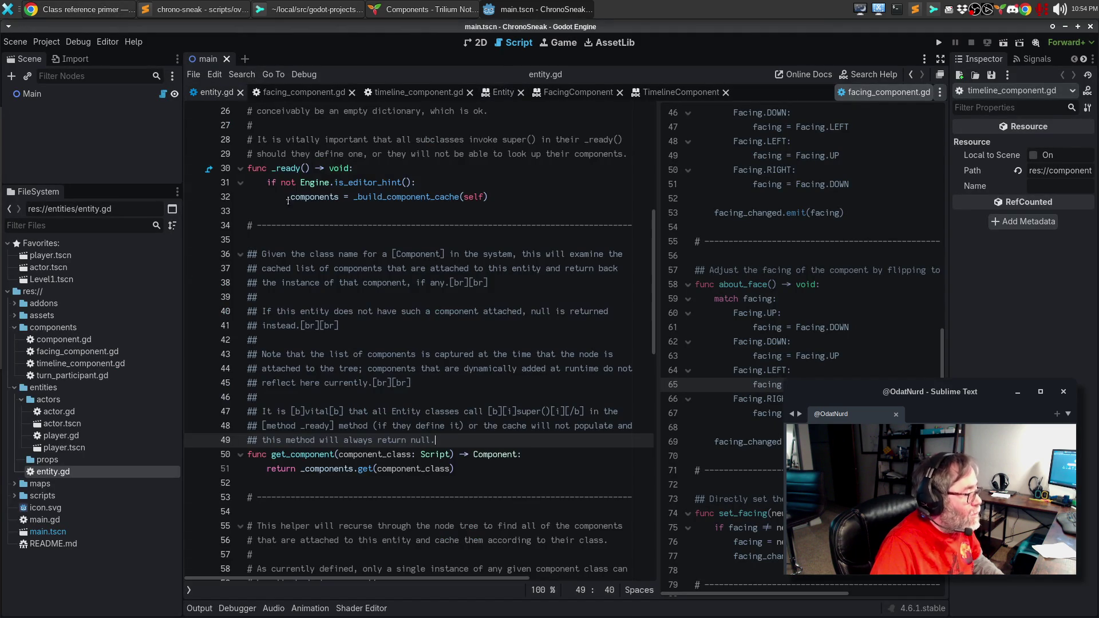
scroll(470, 440, "up", 8)
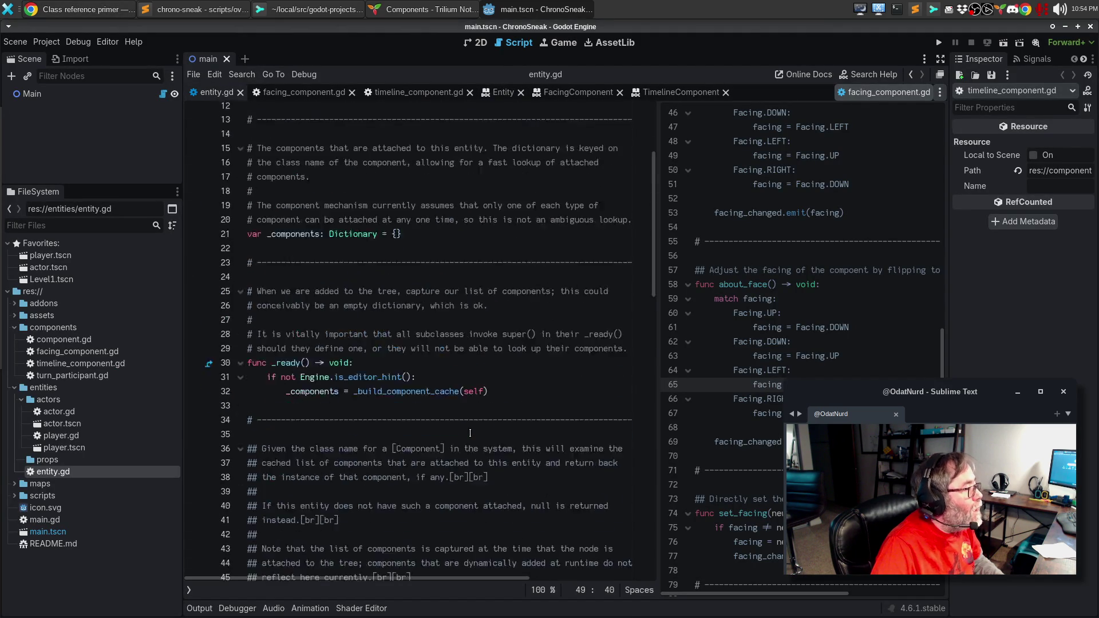
scroll(472, 428, "down", 10)
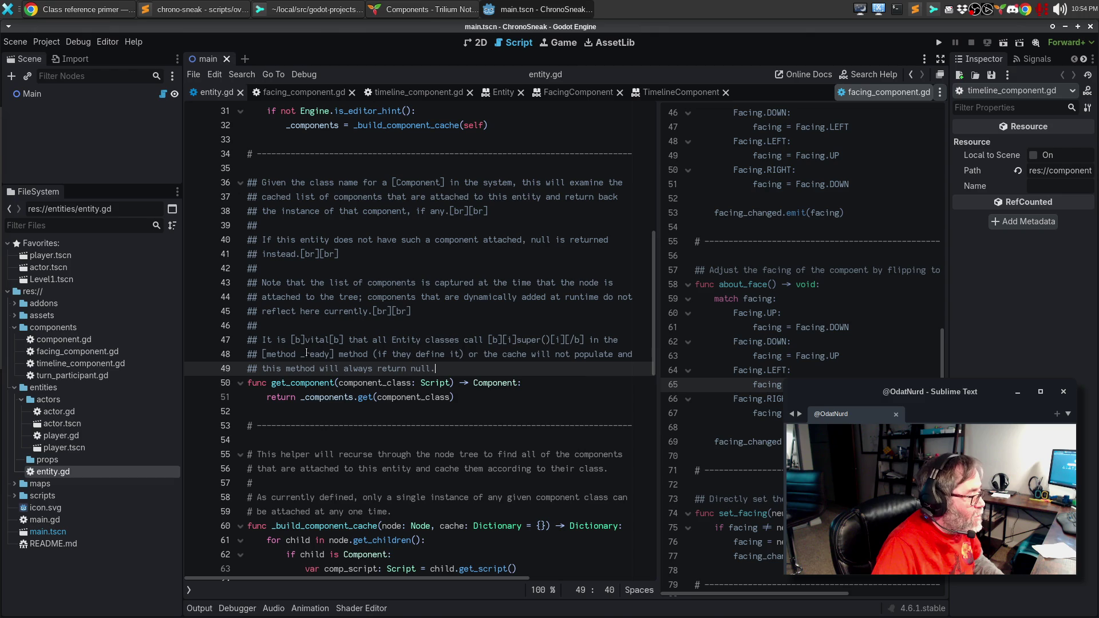
Prefix _ready with 'Node2D.', save, and follow the Node2D._ready() link from the Entity help page.
left_click(301, 353)
type("Node2D.")
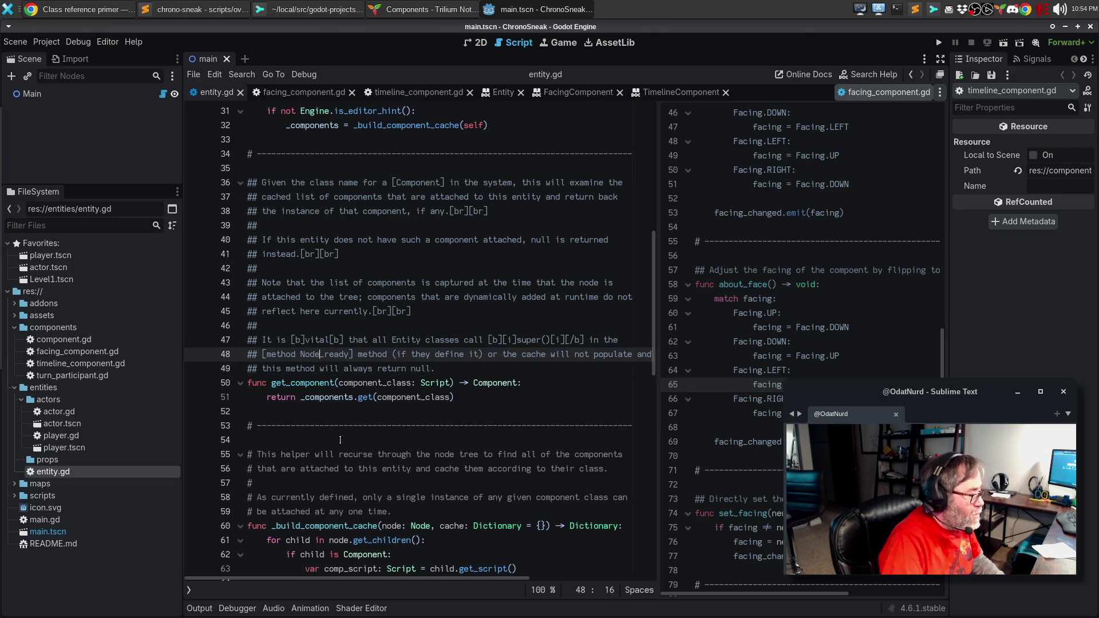
key("ctrl+s")
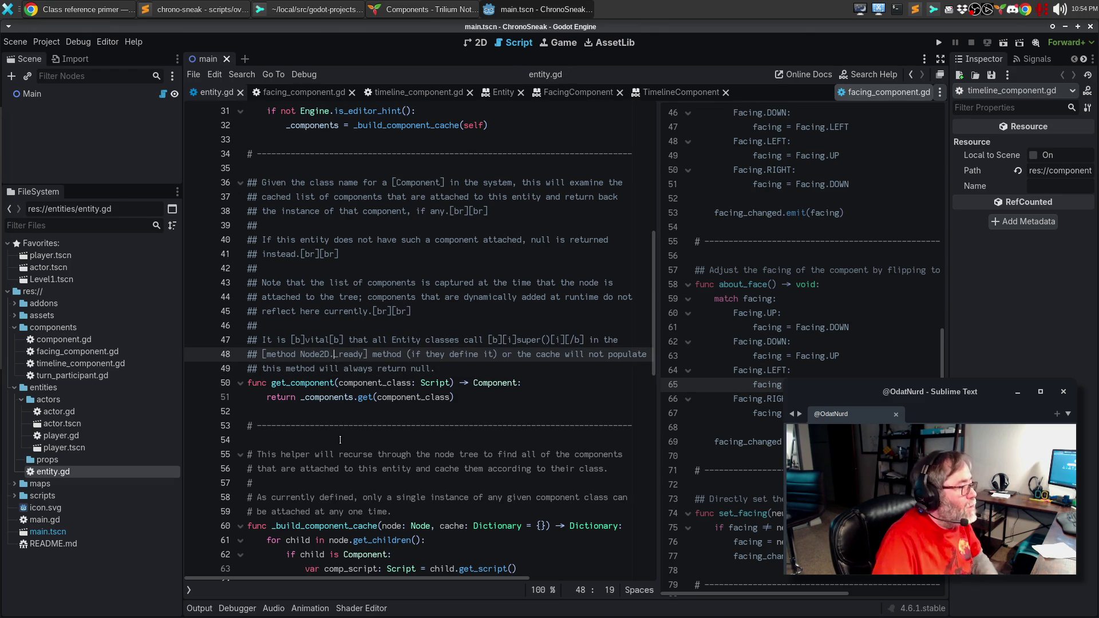
left_click(498, 97)
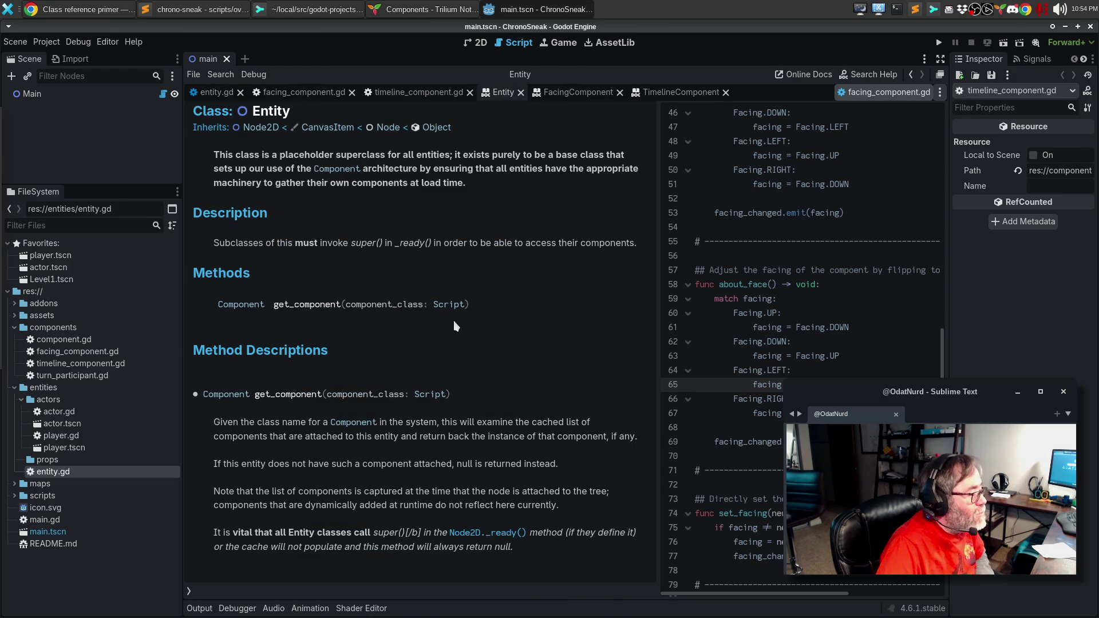
left_click(485, 537)
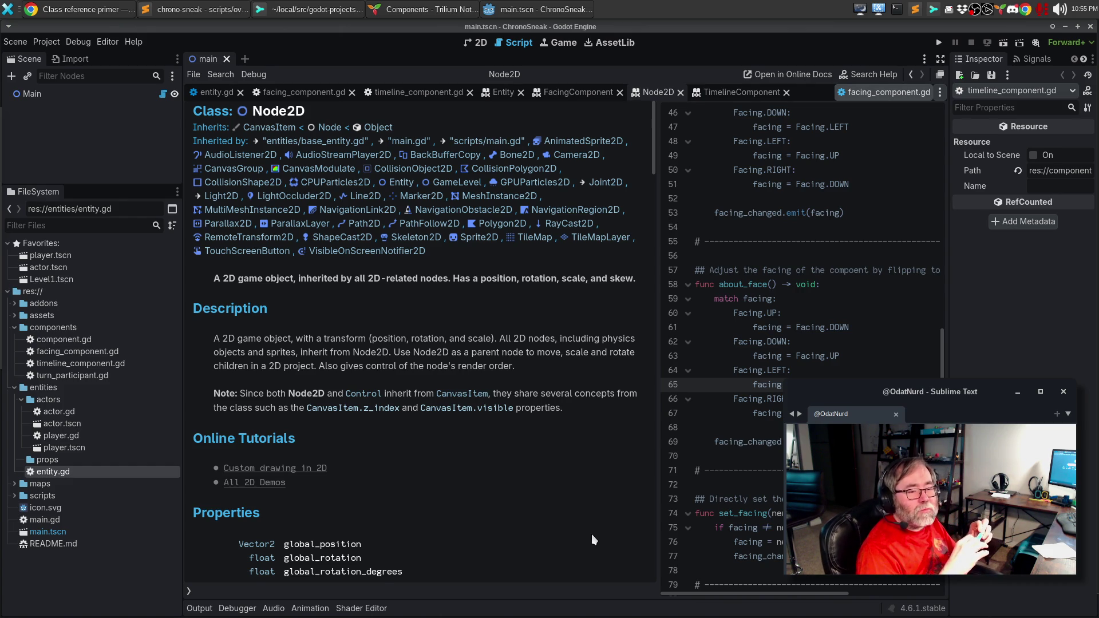
Run the game with F5, stop it, then return to the class reference primer in Chrome.
key("F5")
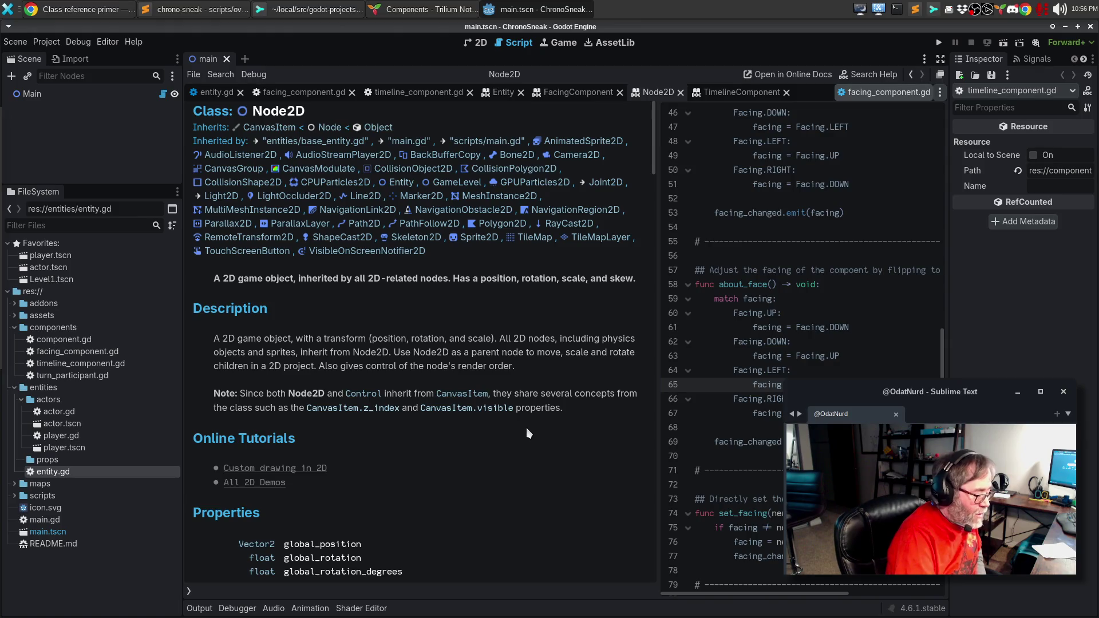
key("Escape")
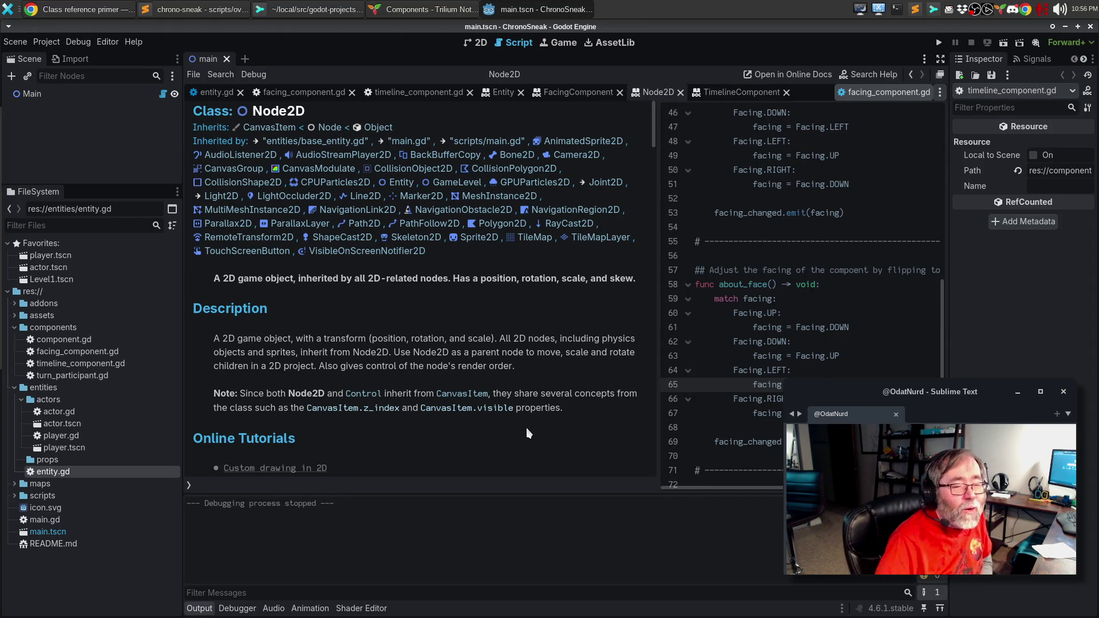
scroll(527, 428, "down", 2)
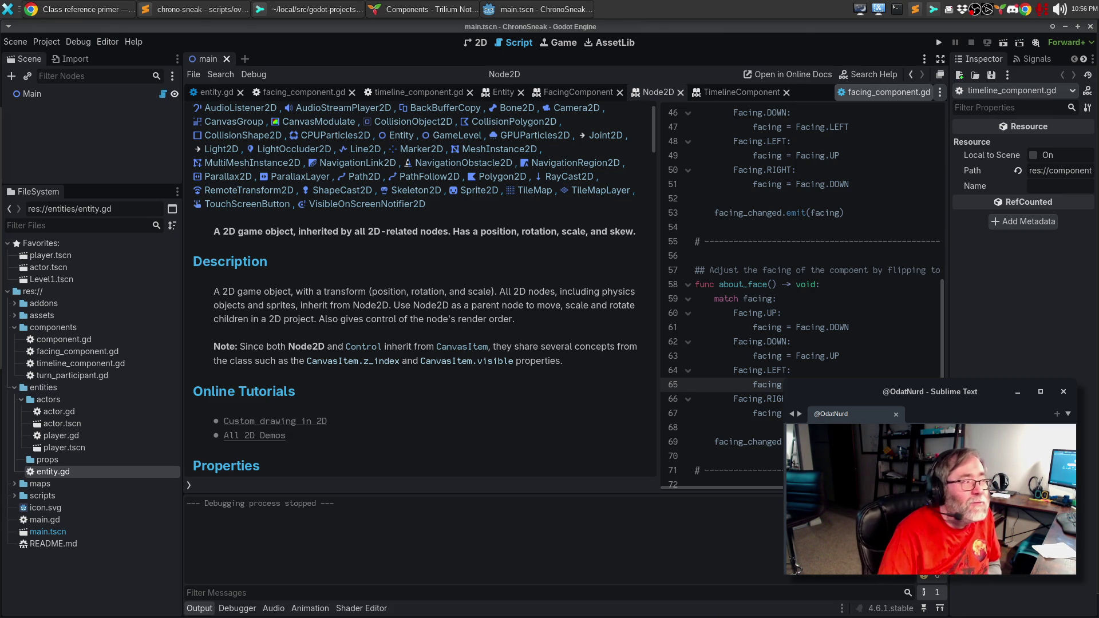
left_click(80, 9)
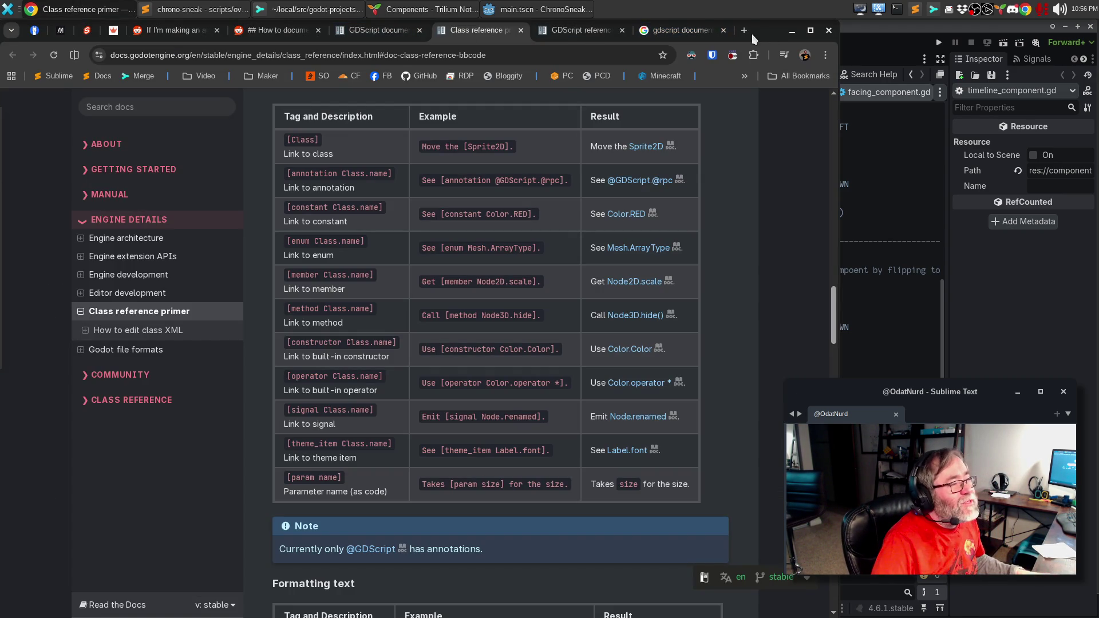
In a new tab, try ruinouspileofcrap.com and back out of the insecure-site warning.
key("ctrl+t")
type("ruiniouspu")
key("BackSpace")
type("ilecrap")
key("BackSpace")
key("BackSpace")
key("BackSpace")
type("ofrap")
key("BackSpace")
key("BackSpace")
key("BackSpace")
type("crap,.")
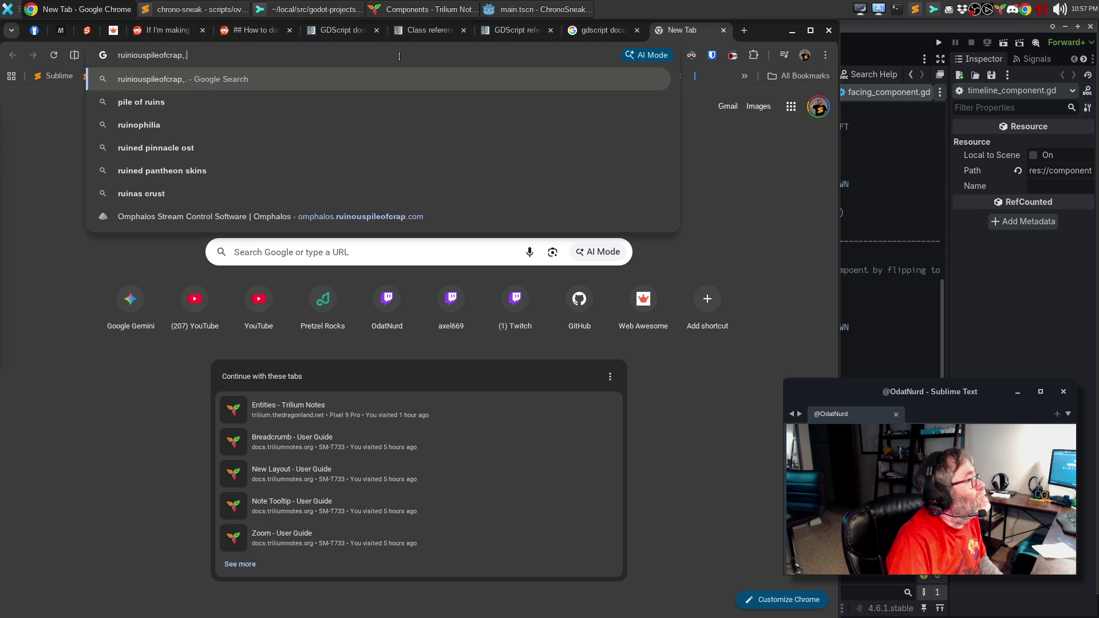
key("BackSpace")
key("BackSpace")
type(".com")
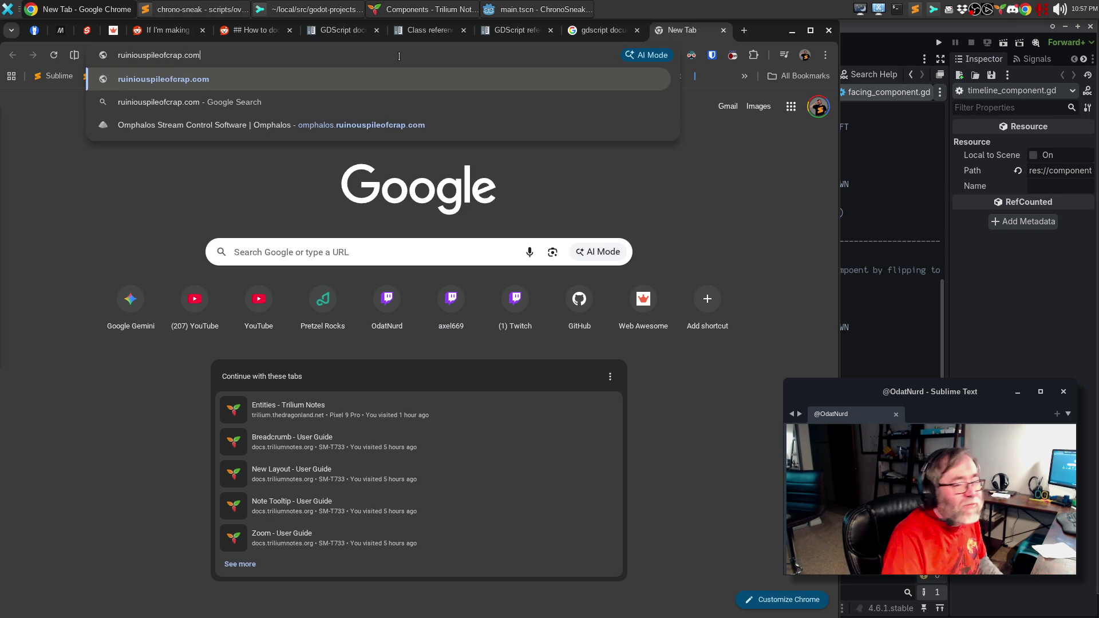
key("Return")
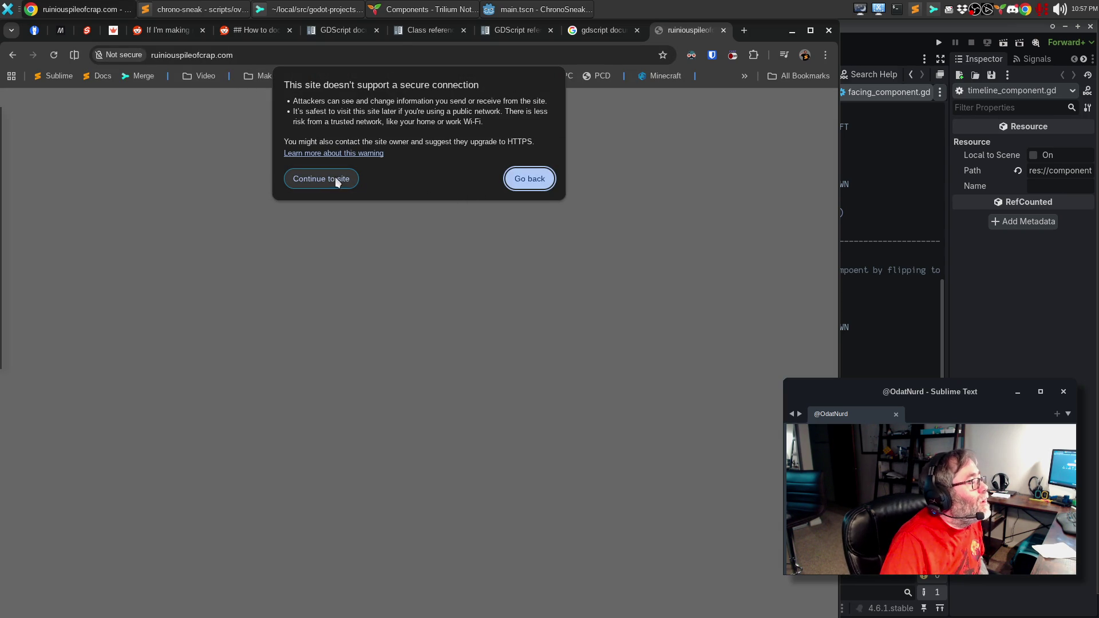
key("Return")
left_click(273, 49)
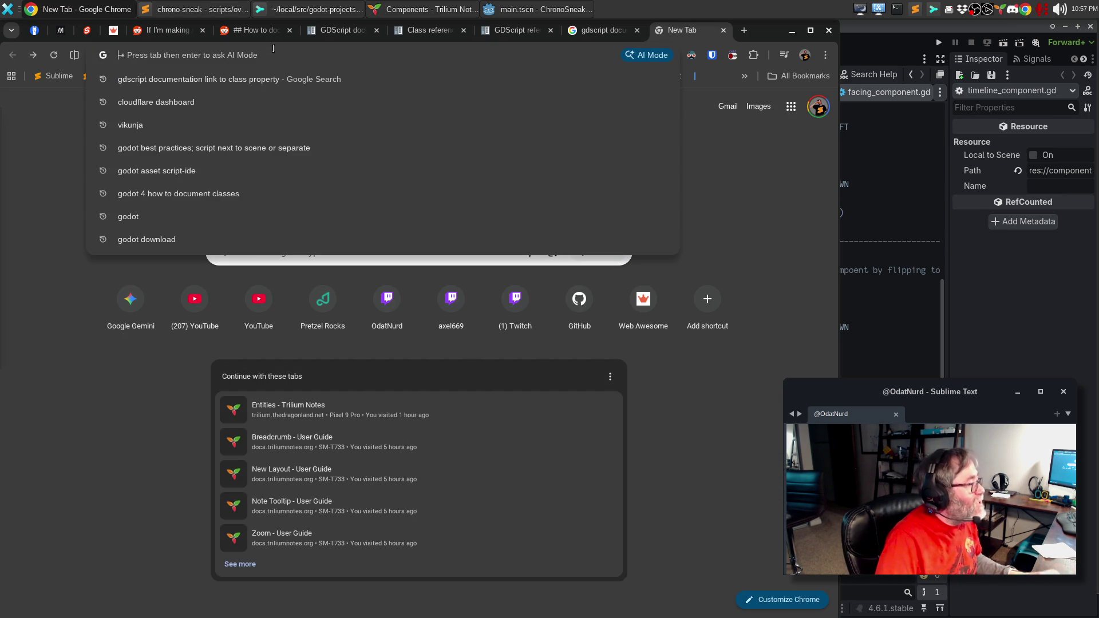
type("https://")
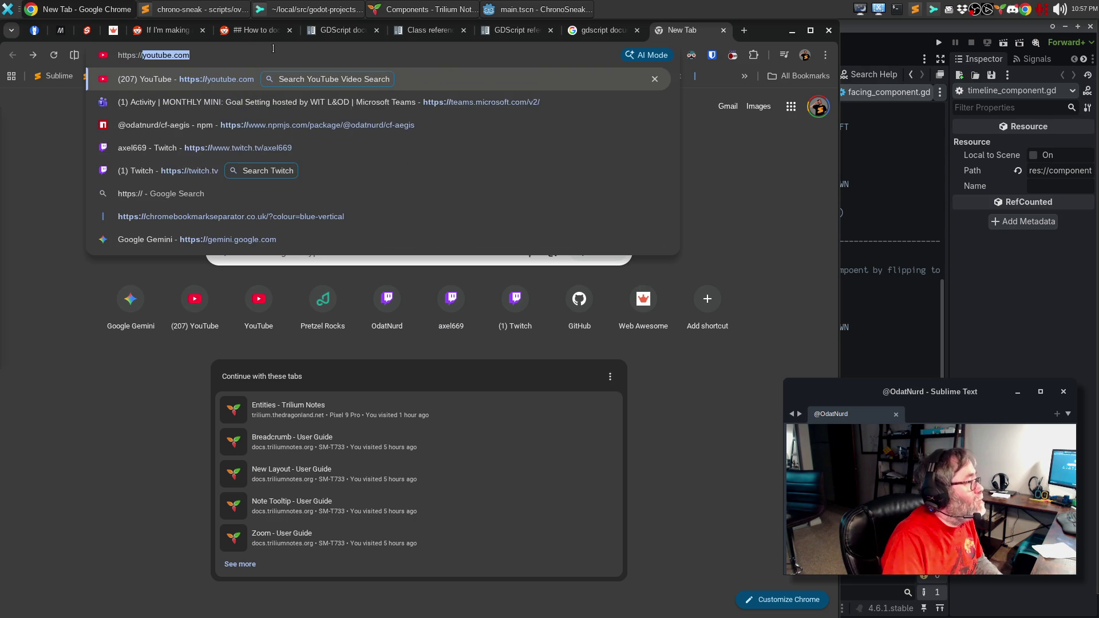
type("ruinouspileofcrap.com")
key("Return")
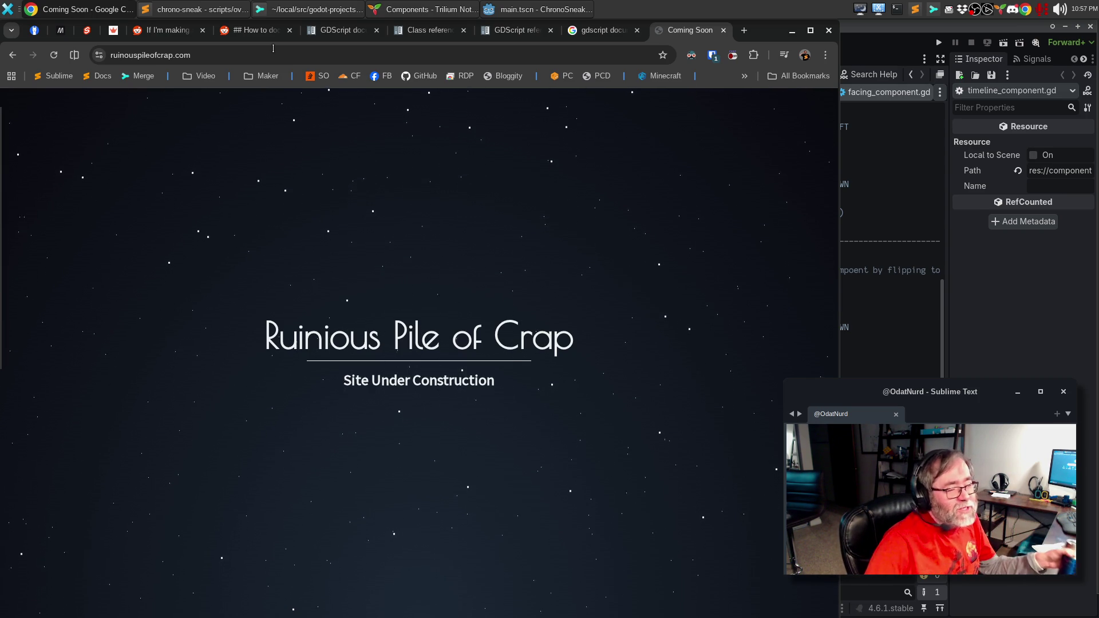
left_click(268, 57)
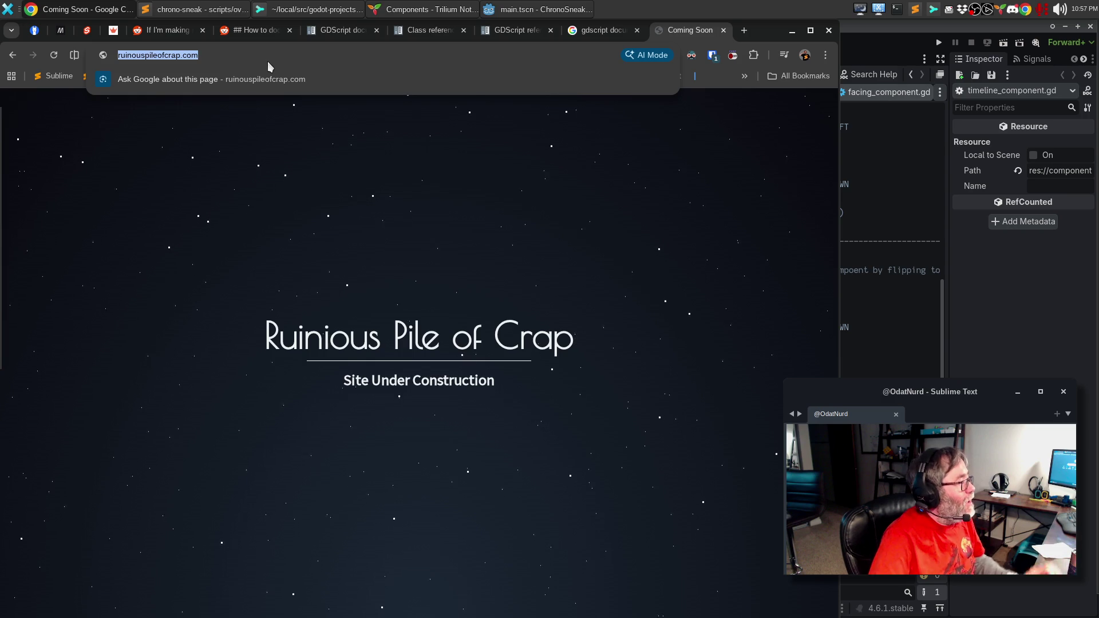
key("Home")
type("omphalos.")
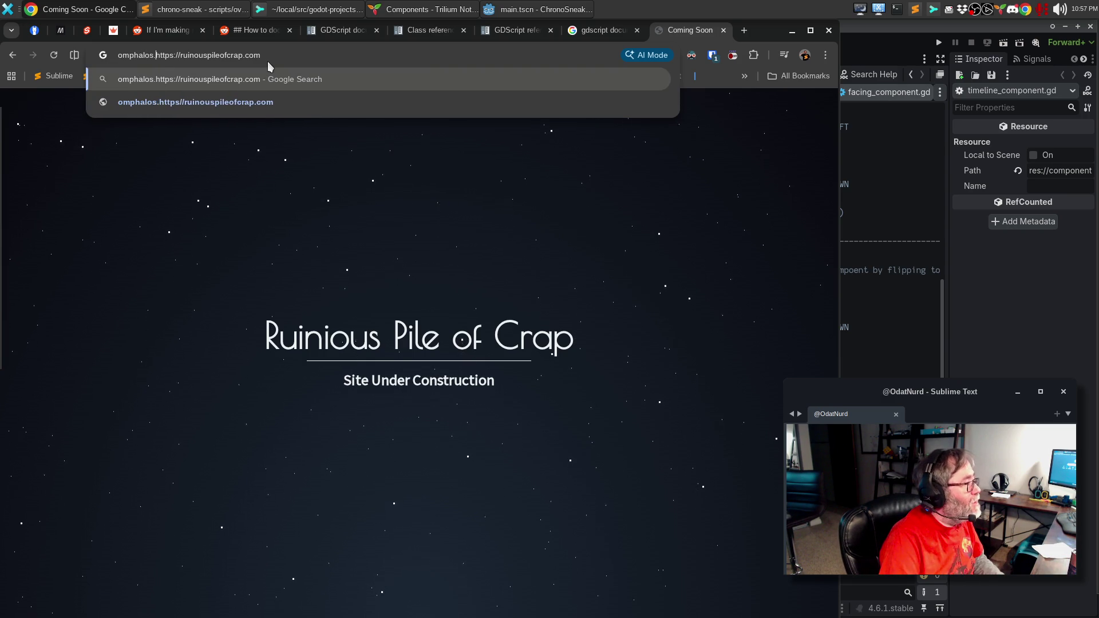
key("Return")
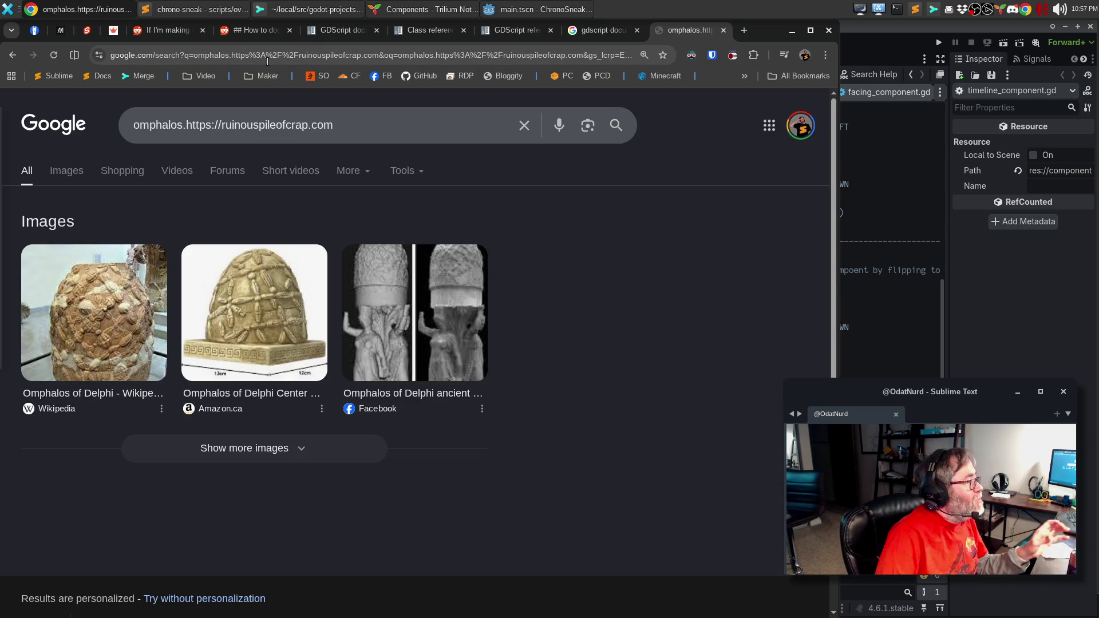
left_click(271, 57)
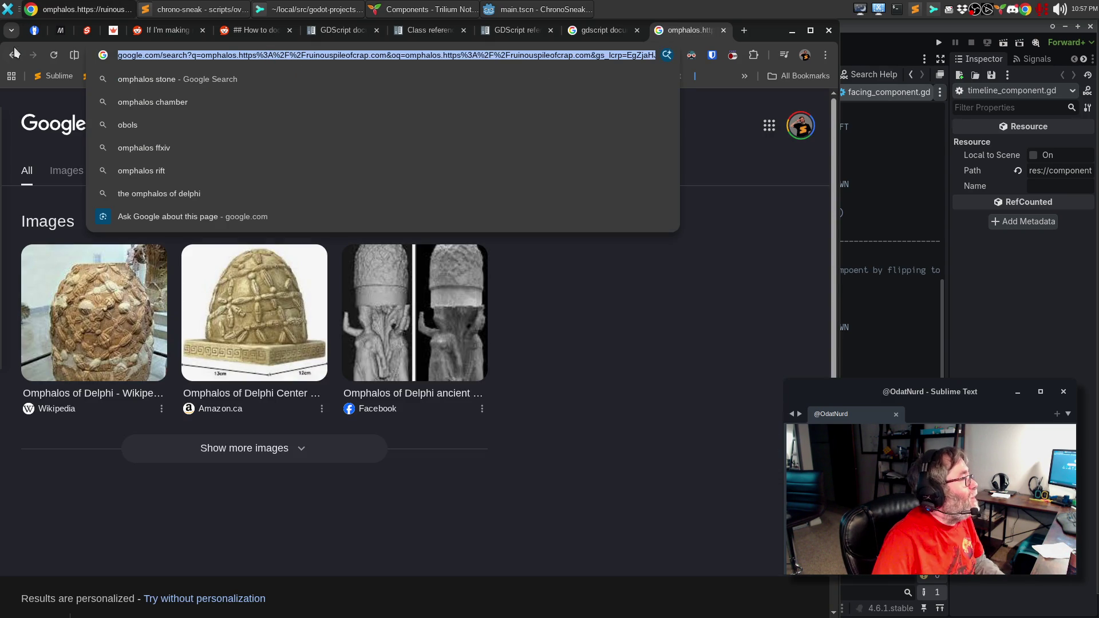
type("https://ruin")
key("Return")
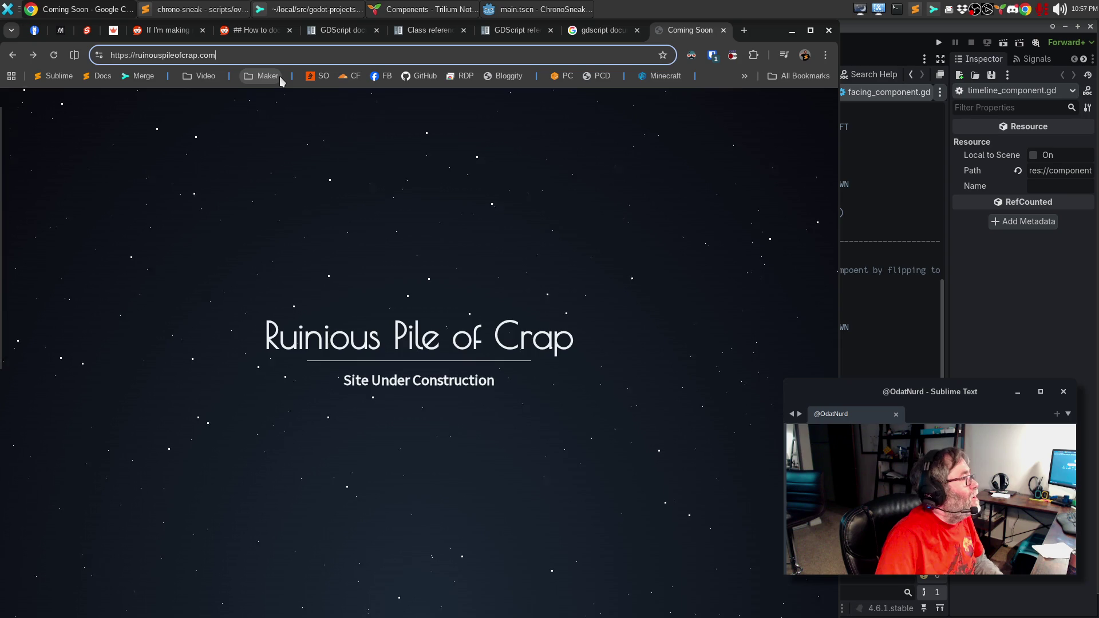
key("End")
key("ctrl+Left")
key("ctrl+Left")
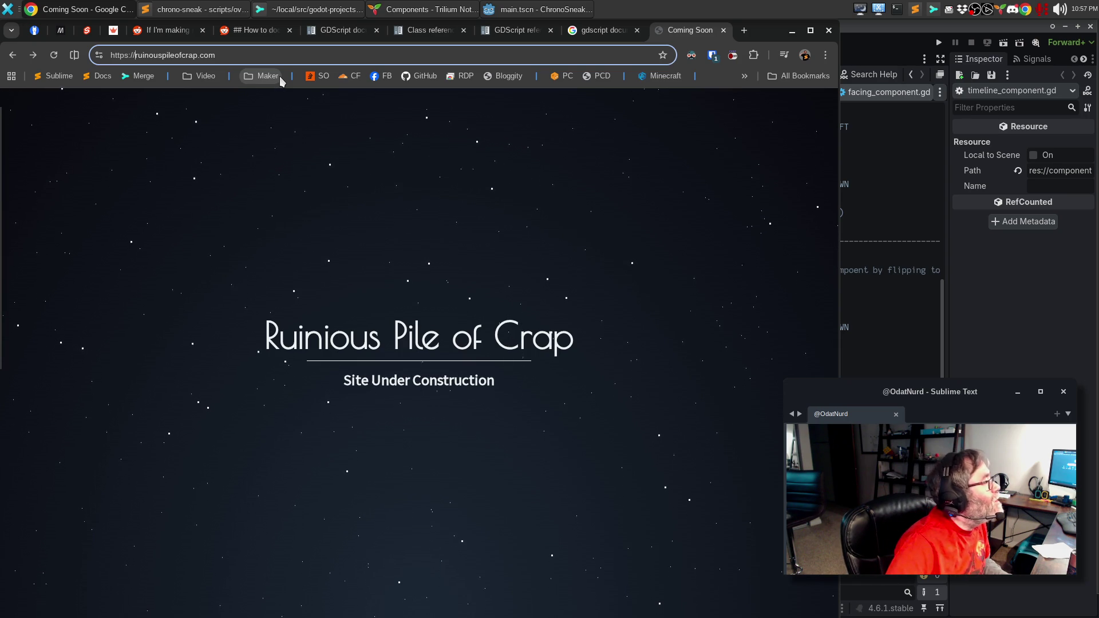
Load omphalos.ruinouspileofcrap.com, check its footer year, close the tab, and return to Godot.
type("omphalos.")
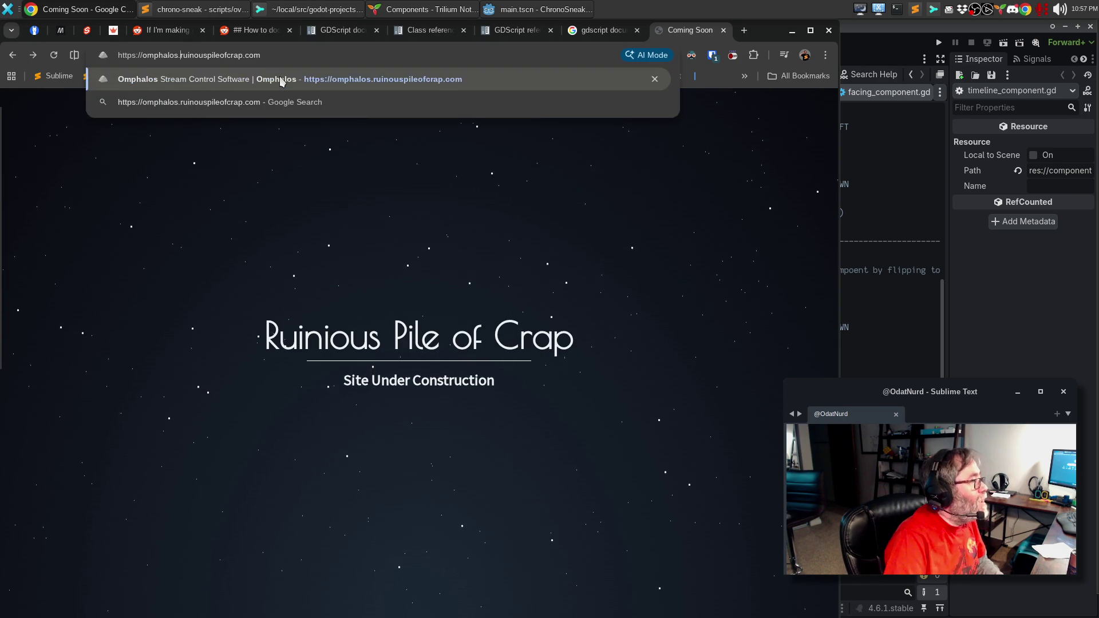
key("Return")
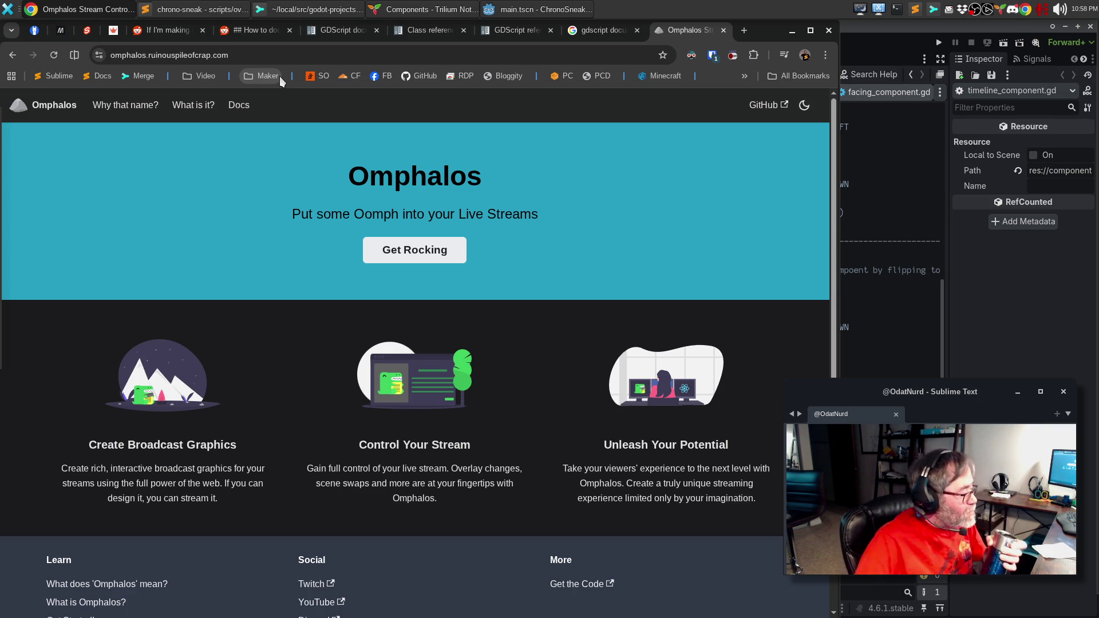
scroll(420, 393, "down", 2)
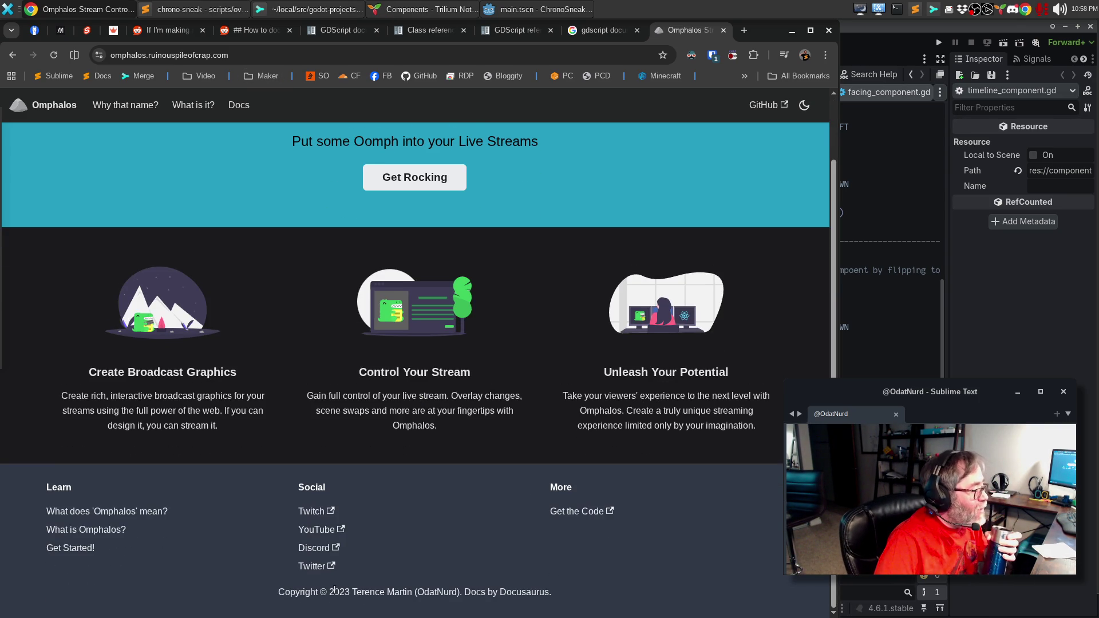
left_click_drag(339, 591, 350, 591)
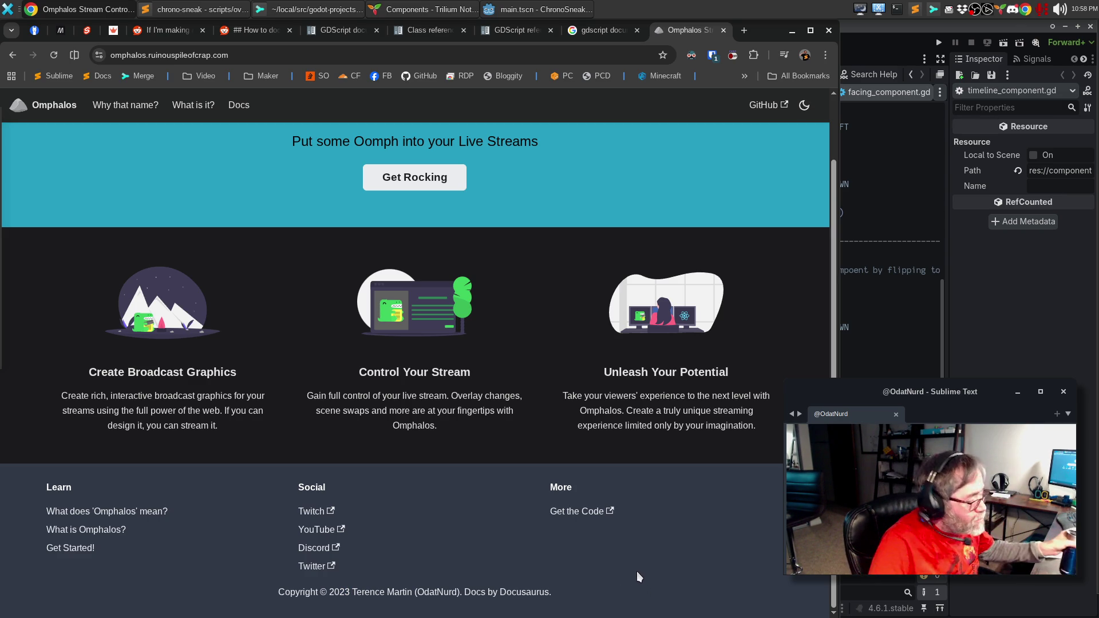
scroll(617, 554, "up", 1)
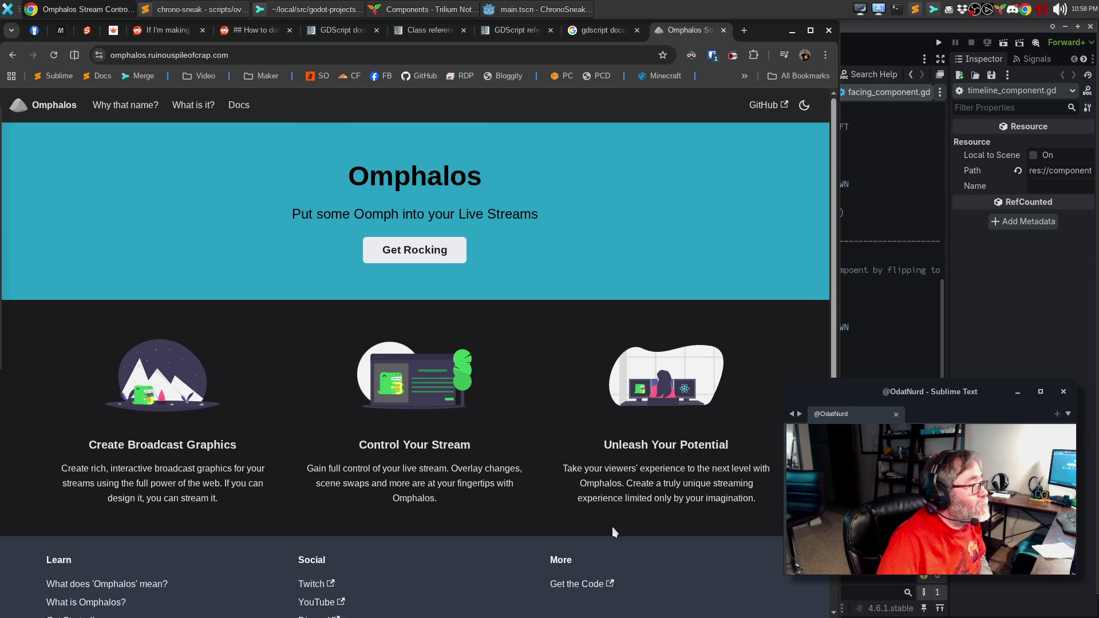
left_click(723, 30)
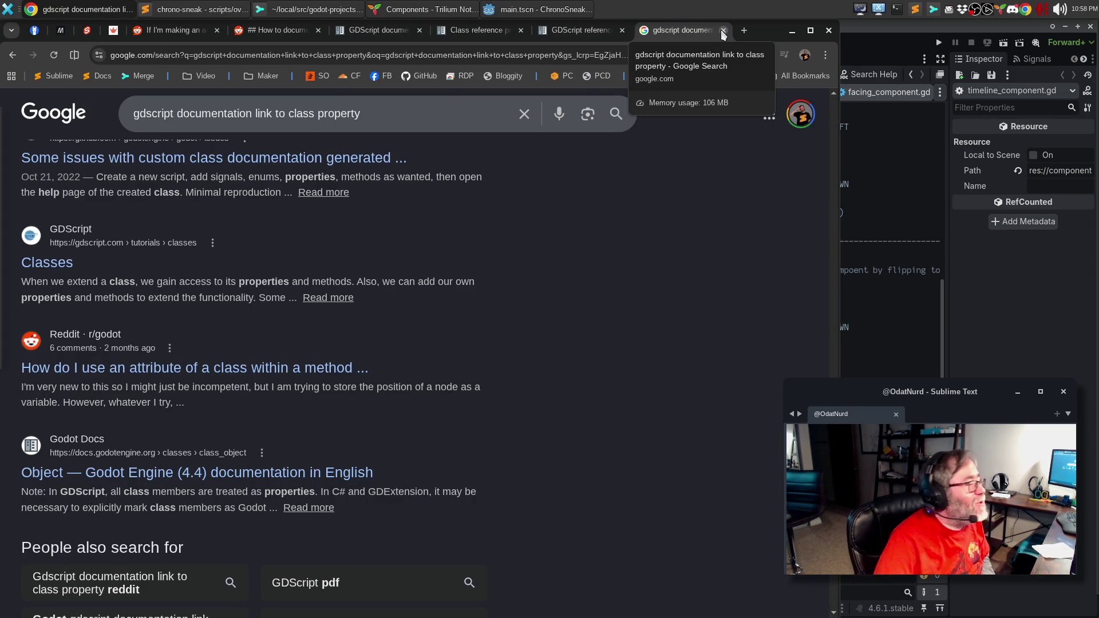
left_click(856, 57)
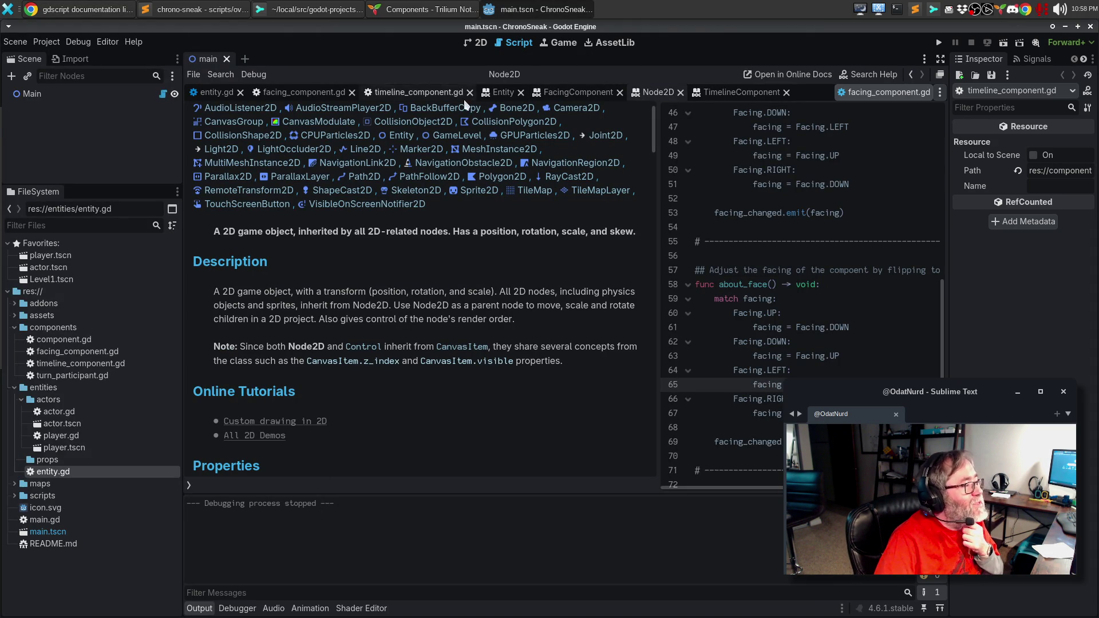
left_click(502, 92)
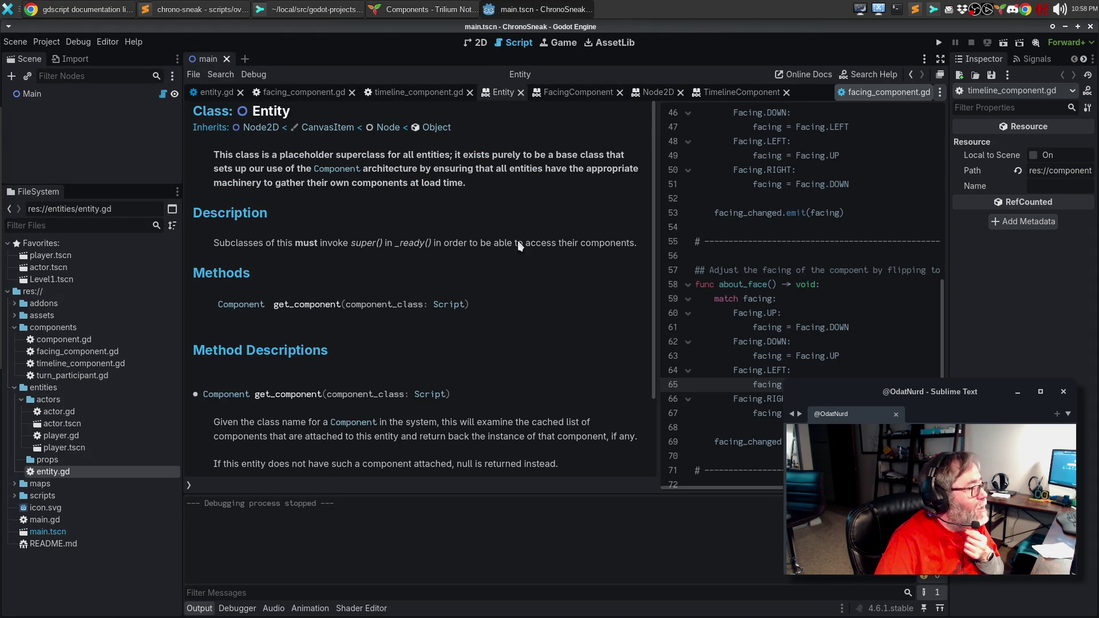
left_click(653, 94)
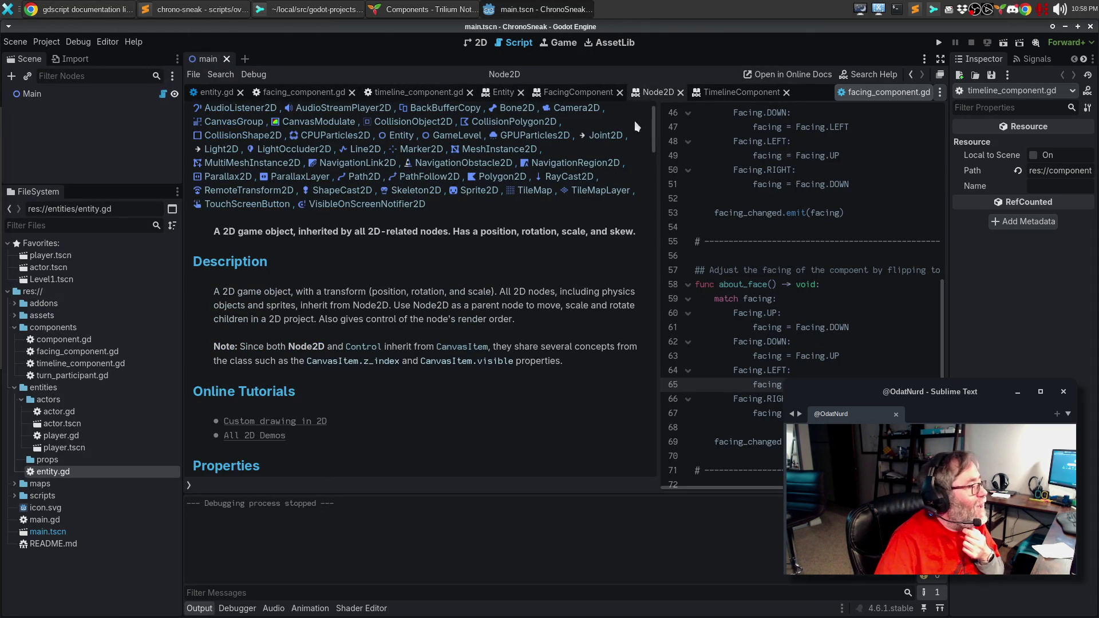
scroll(372, 272, "down", 5)
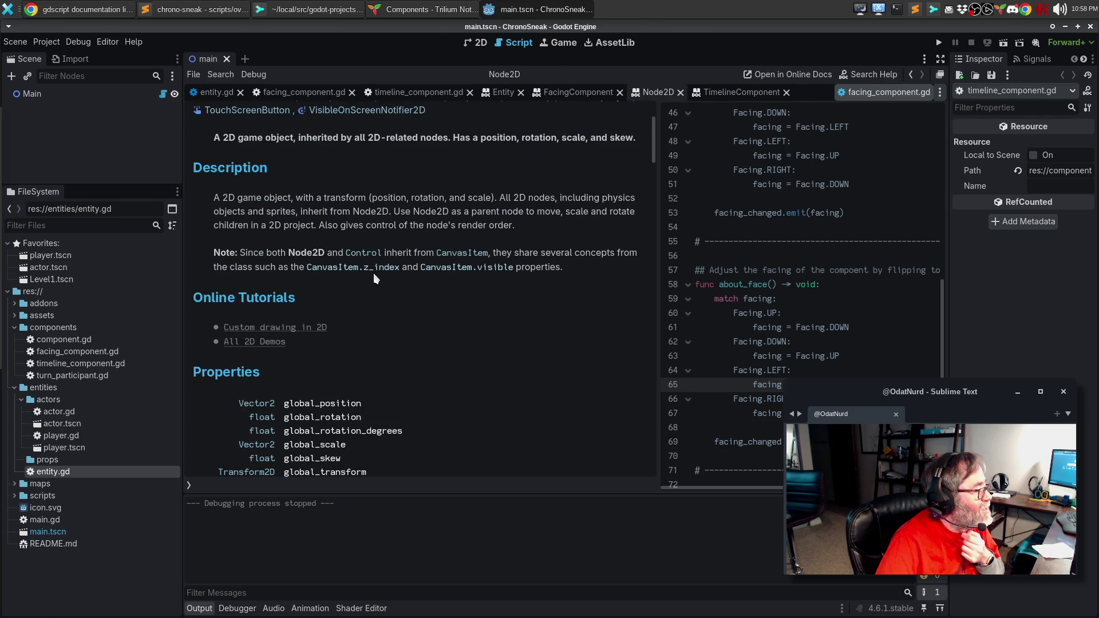
scroll(376, 280, "down", 4)
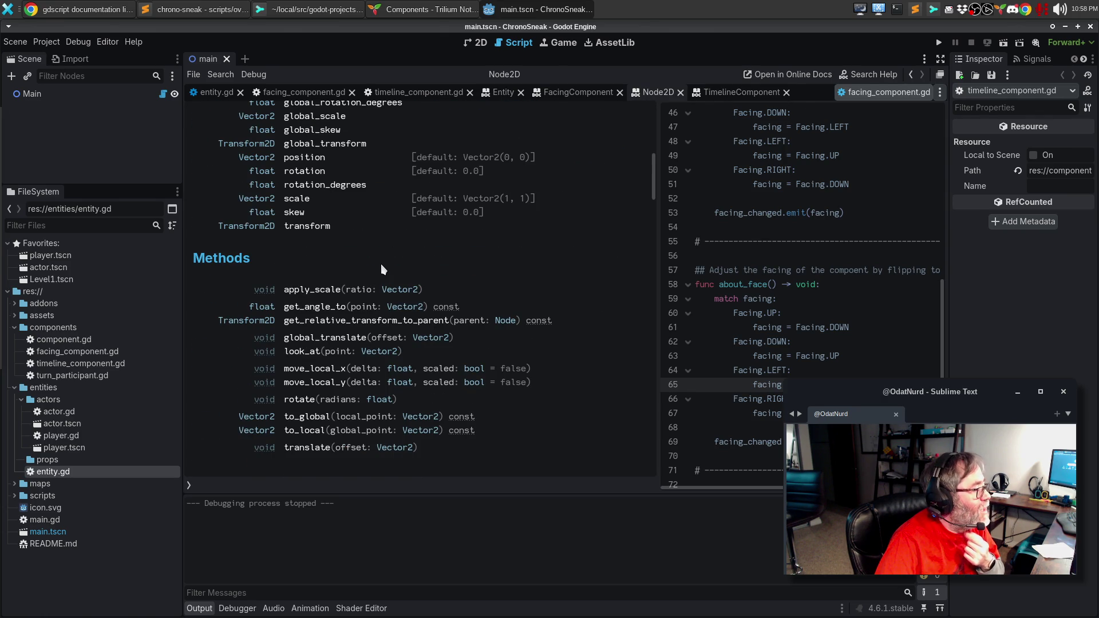
scroll(382, 269, "down", 3)
scroll(460, 321, "up", 6)
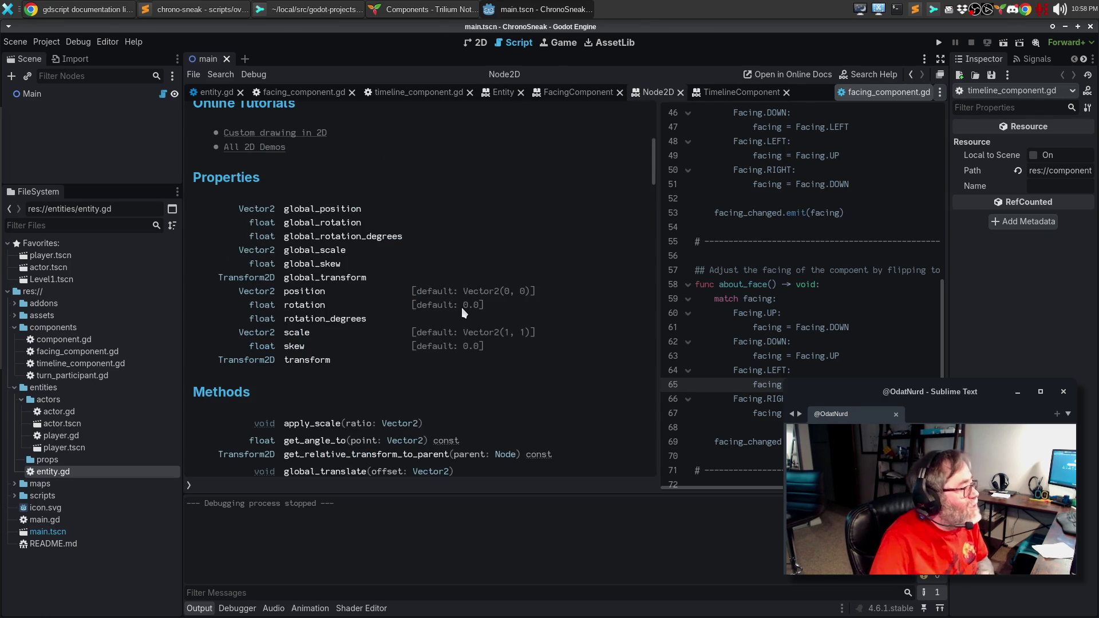
scroll(462, 308, "up", 7)
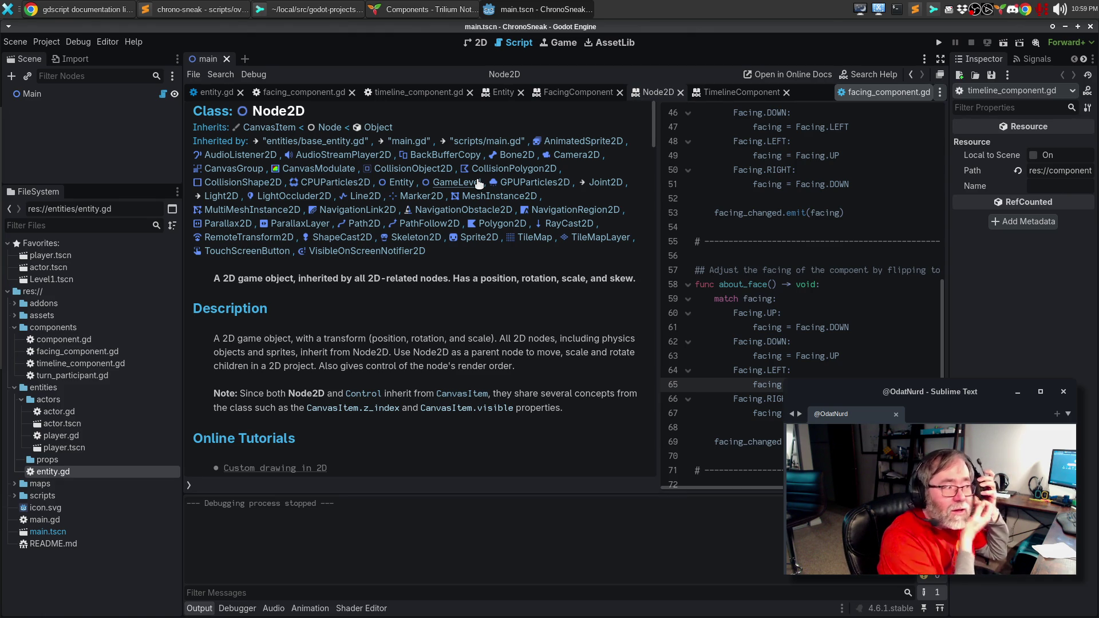
Search the Node2D and CanvasItem help pages for _ready.
key("ctrl+f")
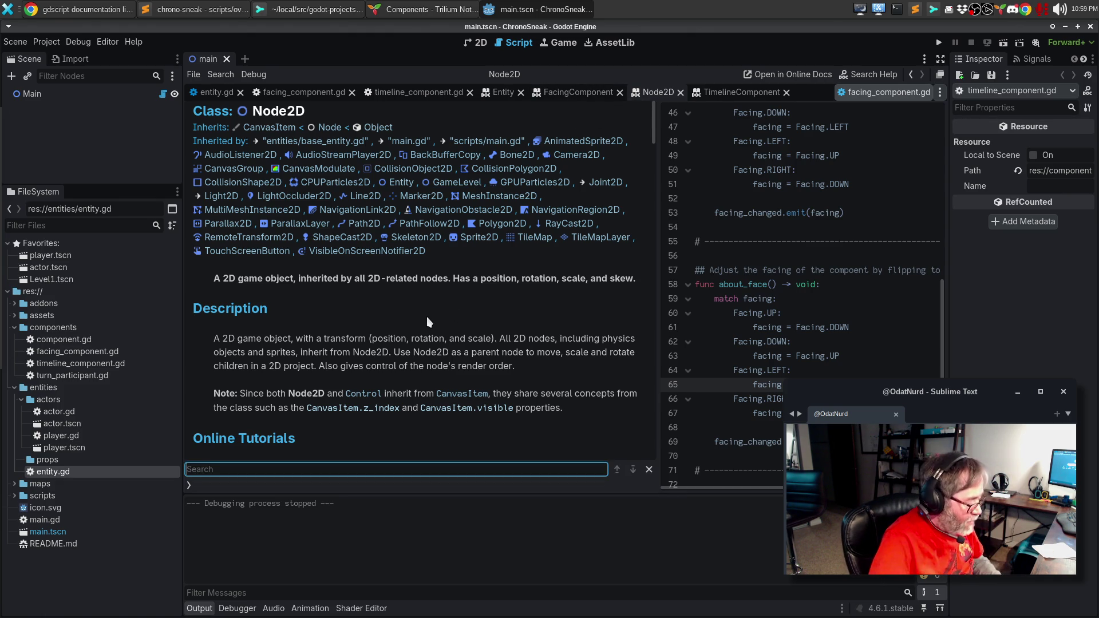
type("_ready")
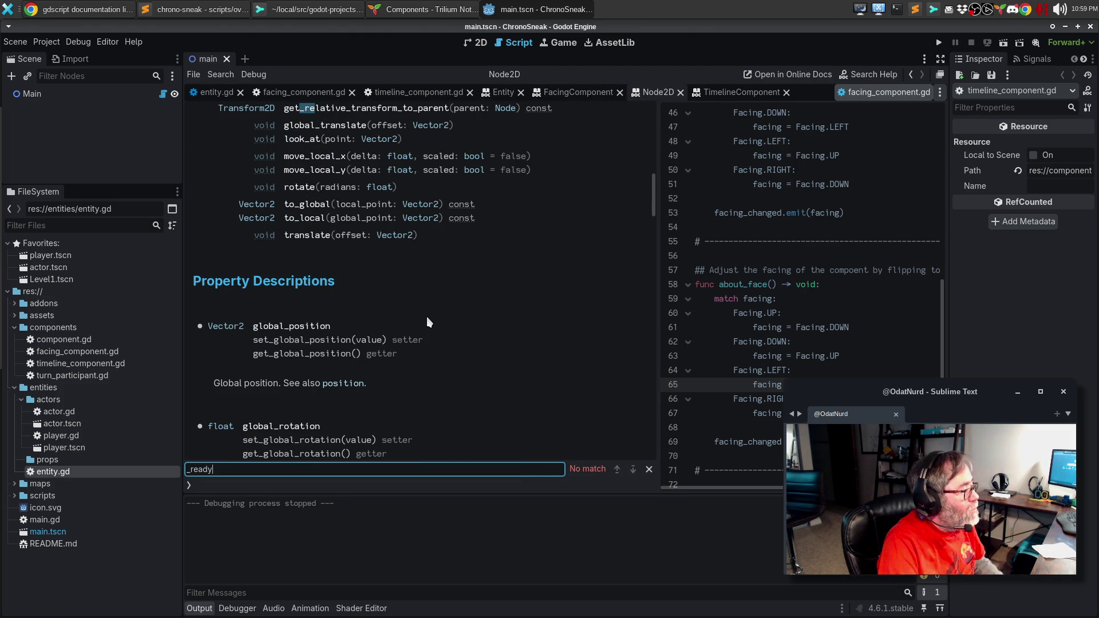
key("BackSpace")
key("BackSpace")
key("BackSpace")
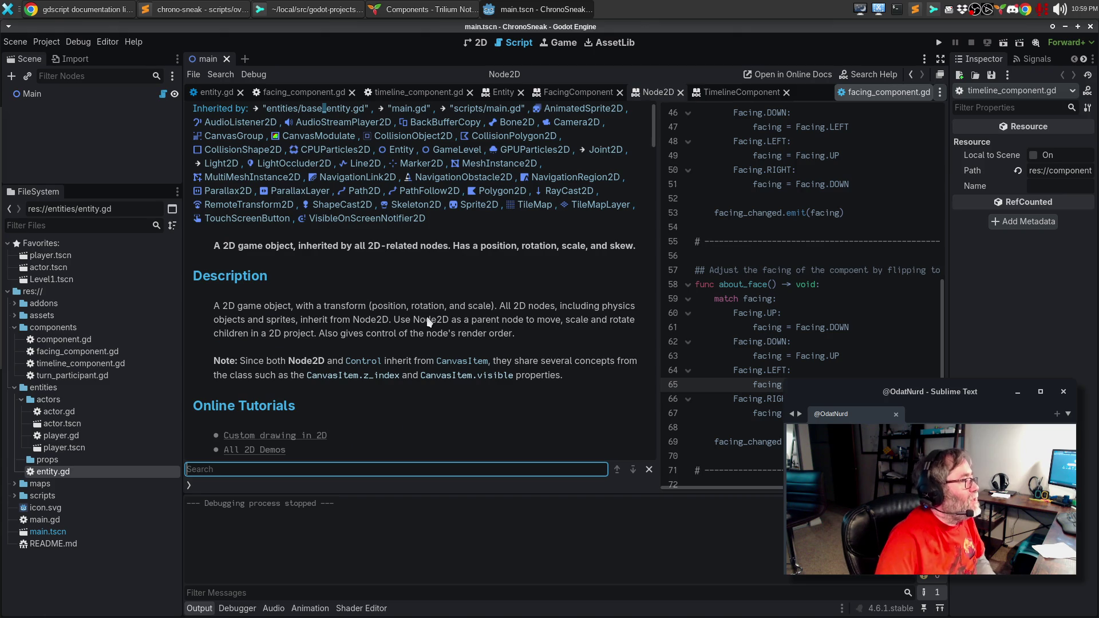
scroll(434, 252, "up", 2)
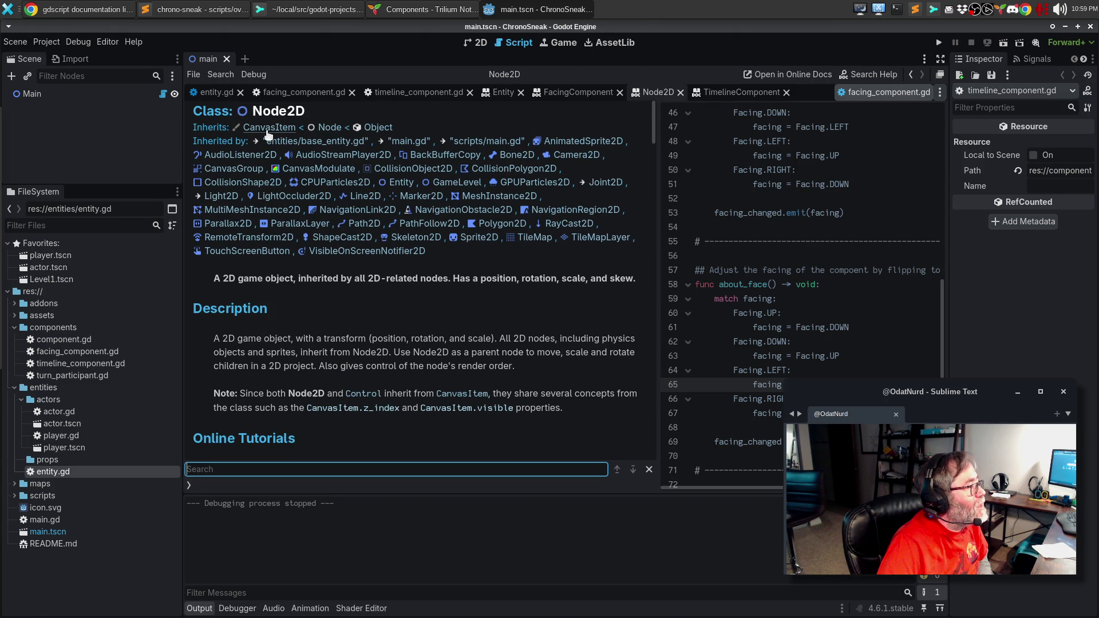
left_click(268, 128)
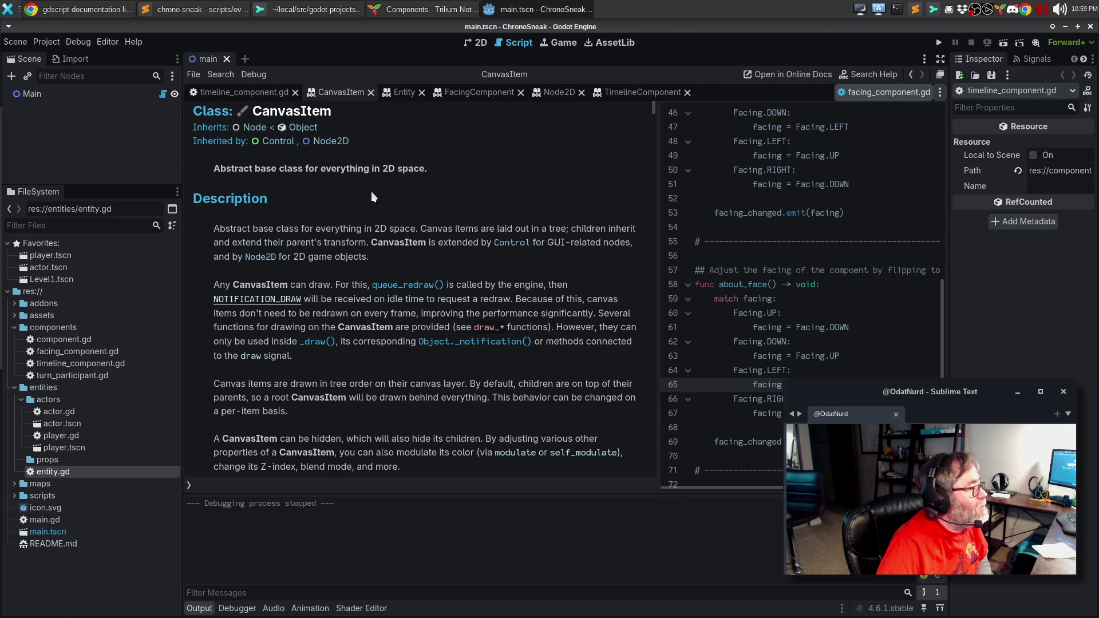
key("ctrl+f")
type("_ready")
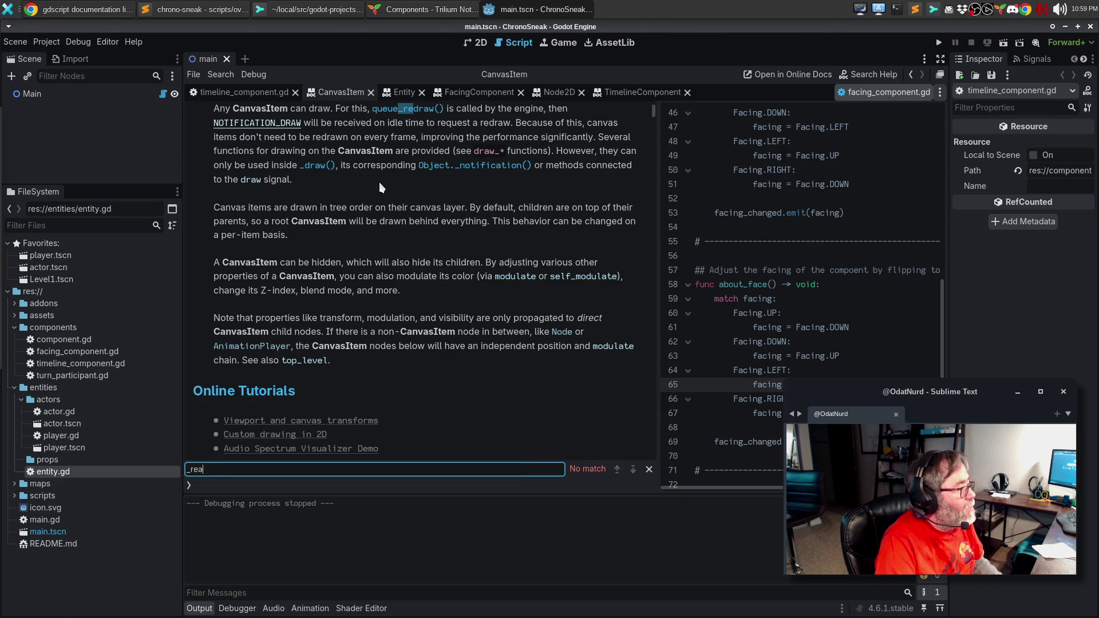
key("ctrl+a")
key("BackSpace")
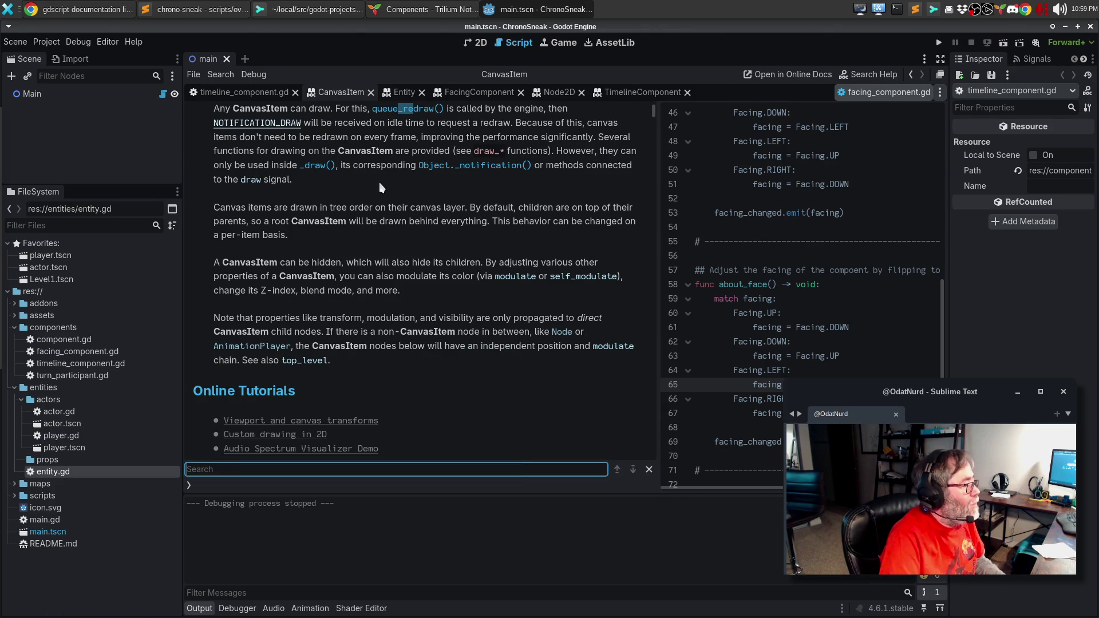
scroll(379, 187, "up", 5)
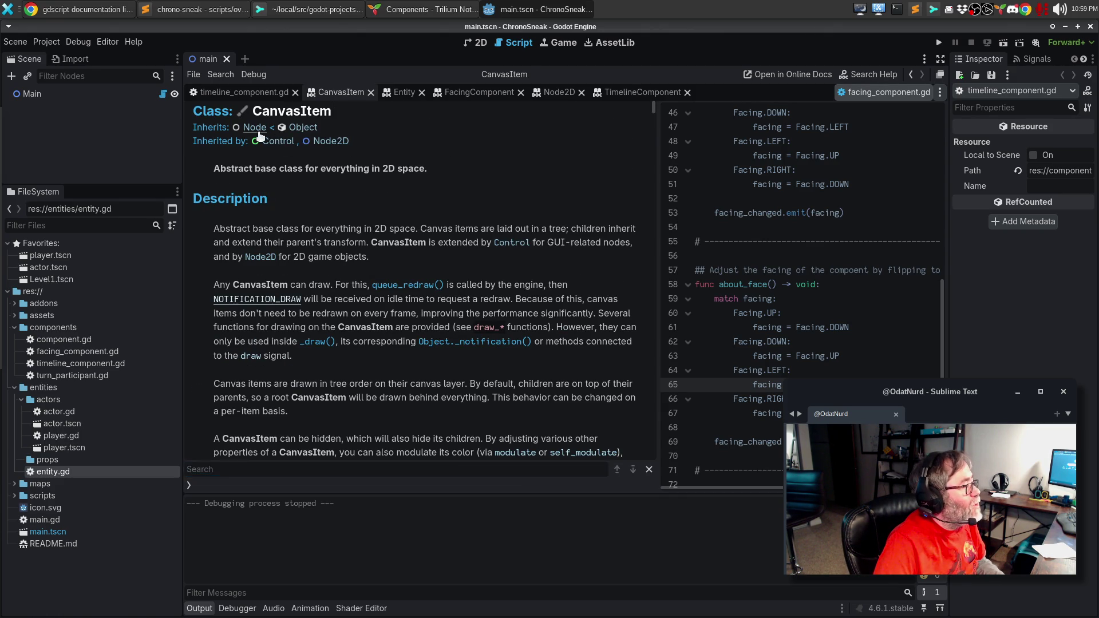
Open the Node class help and jump to the _ready() method description.
left_click(255, 129)
type("_ready")
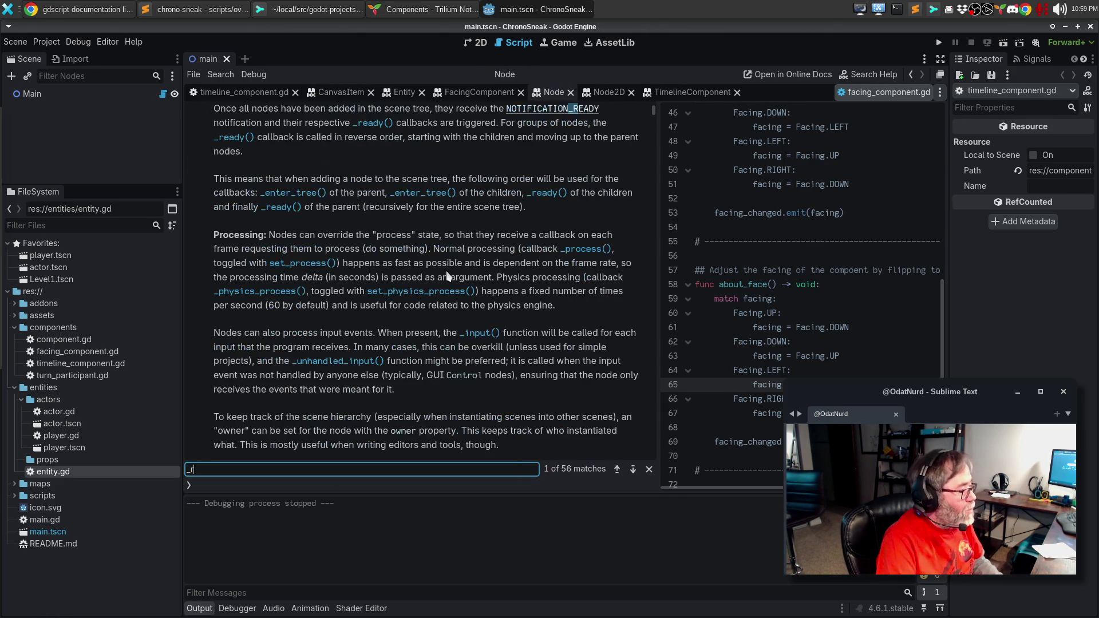
left_click(233, 138)
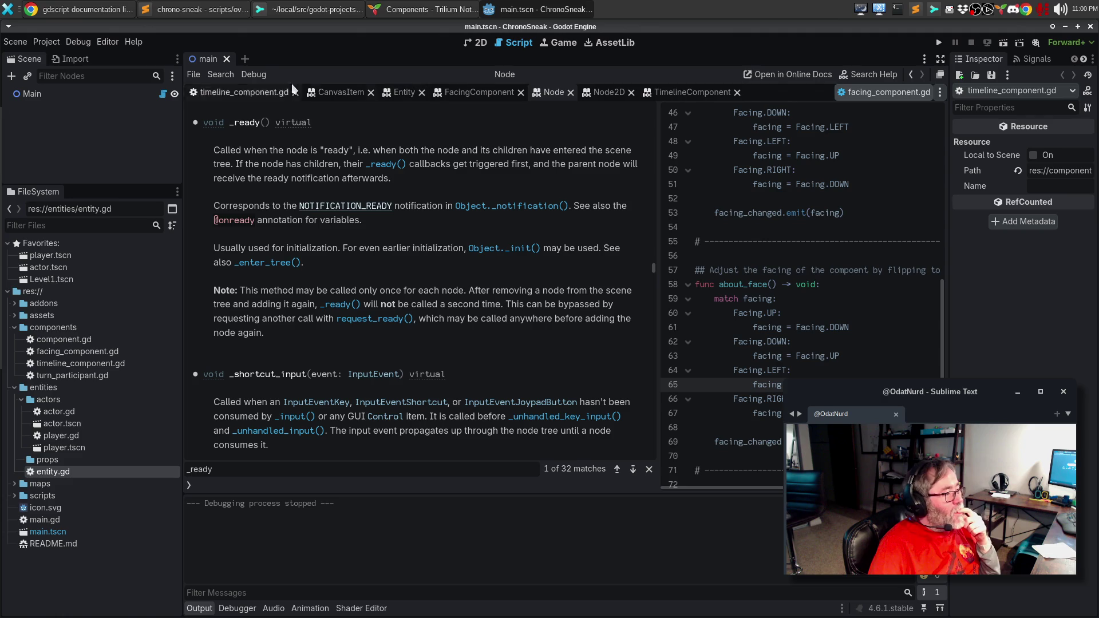
Bring timeline_component.gd back to the top and close the side-by-side facing_component.gd view.
left_click(259, 95)
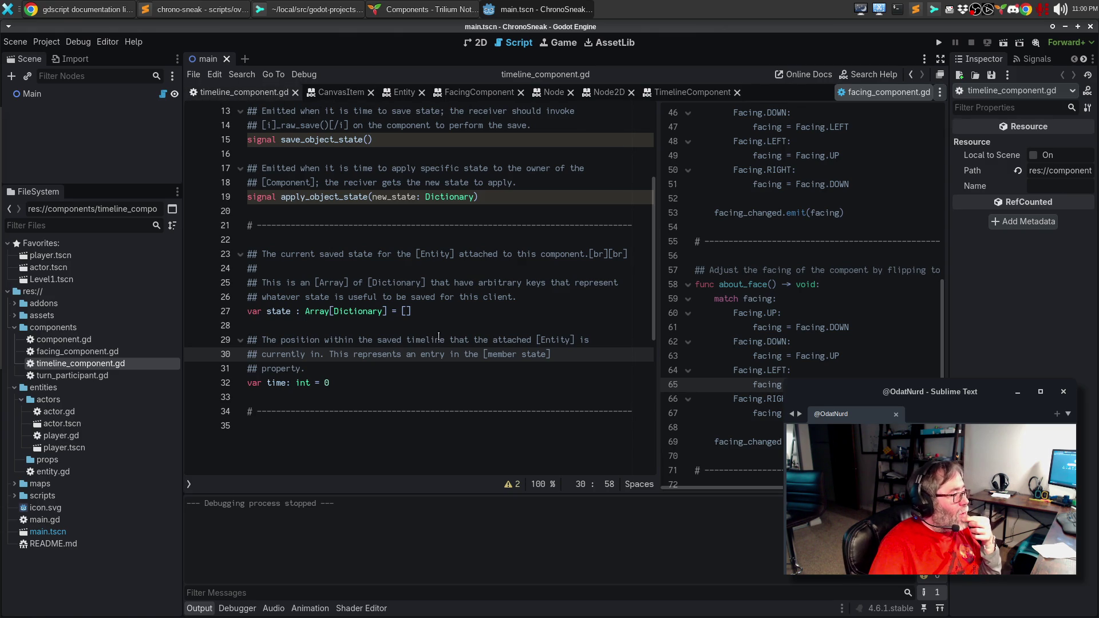
scroll(438, 336, "up", 4)
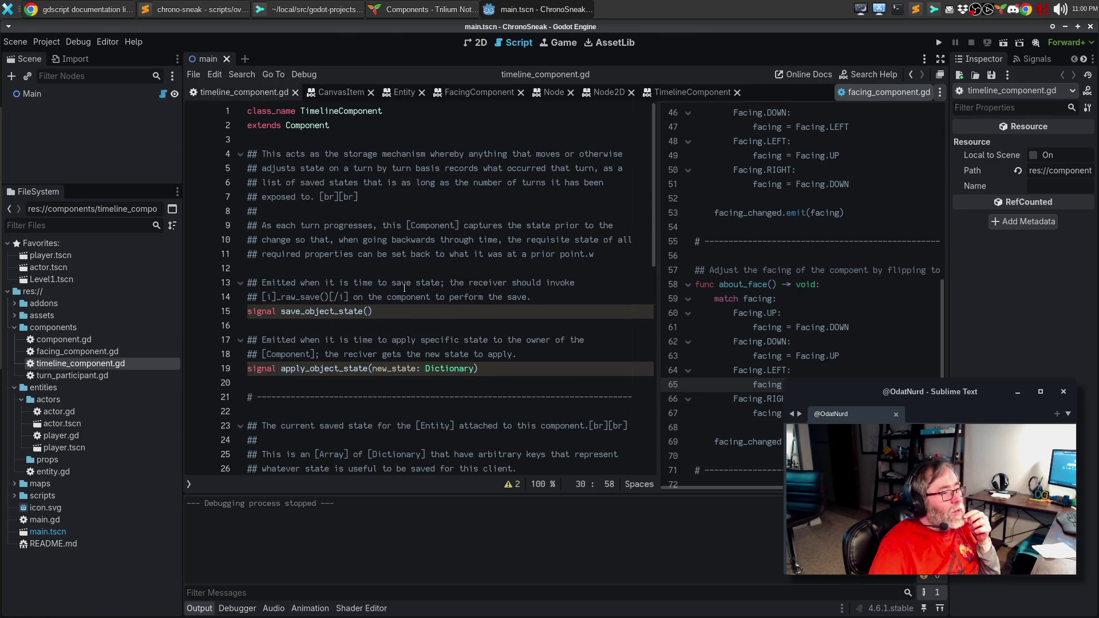
middle_click(881, 91)
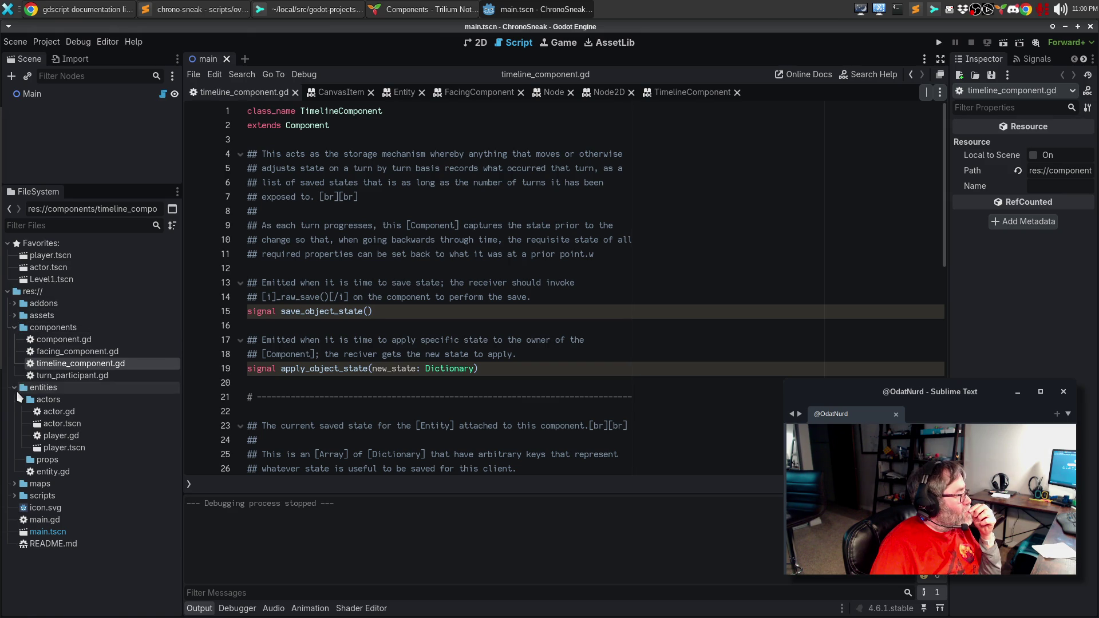
left_click(51, 473)
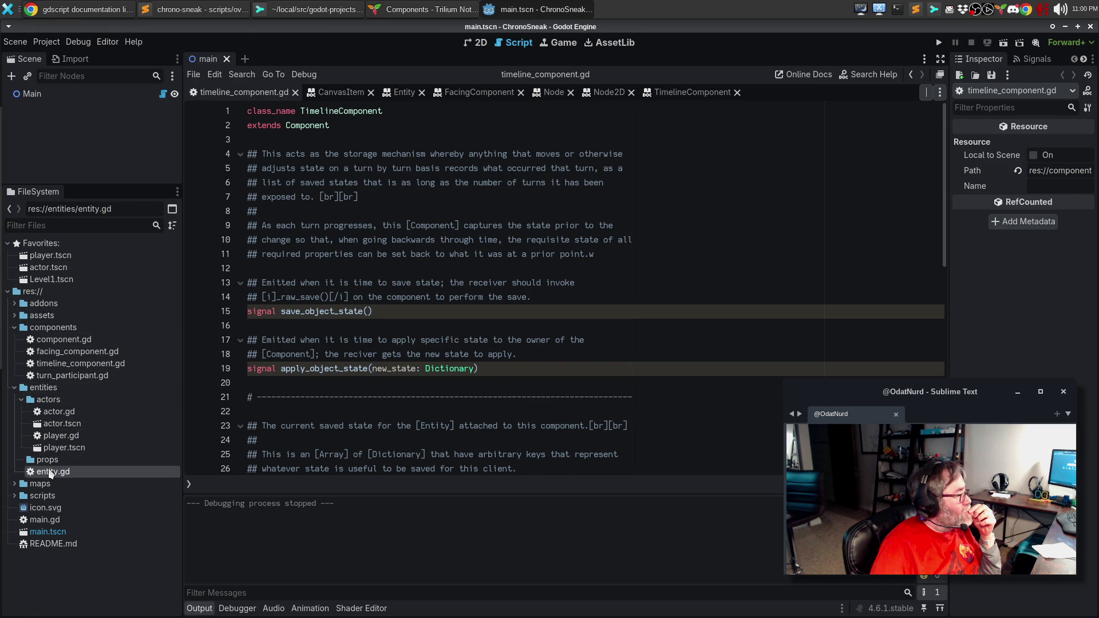
In entity.gd, point the get_component link to [method Node._ready] and rewrap lines 48–49.
double_click(50, 473)
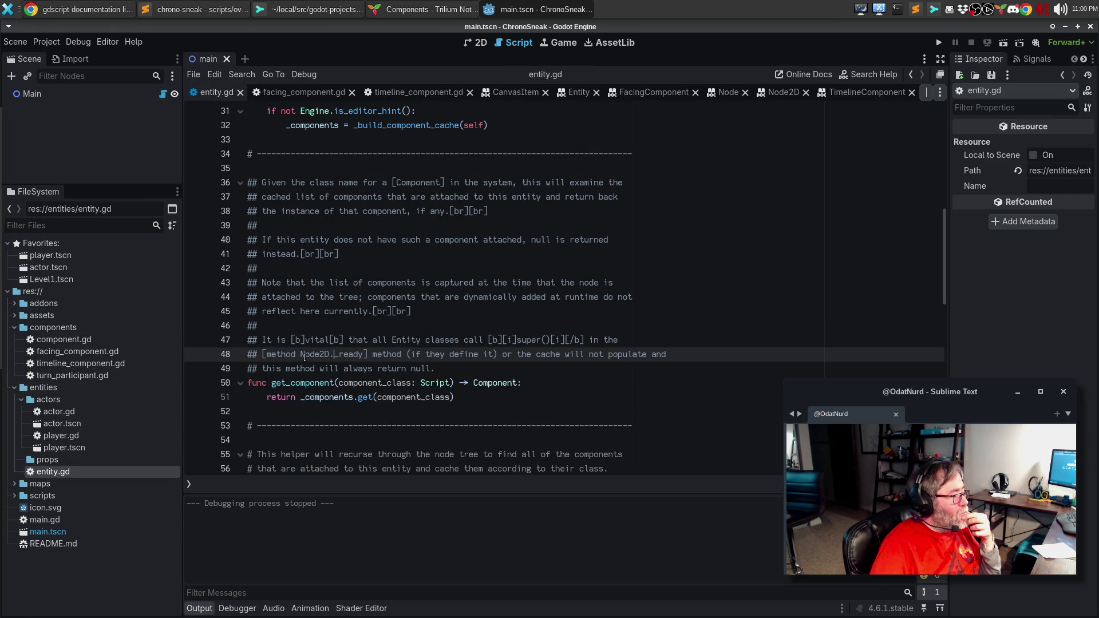
key("BackSpace")
key("BackSpace")
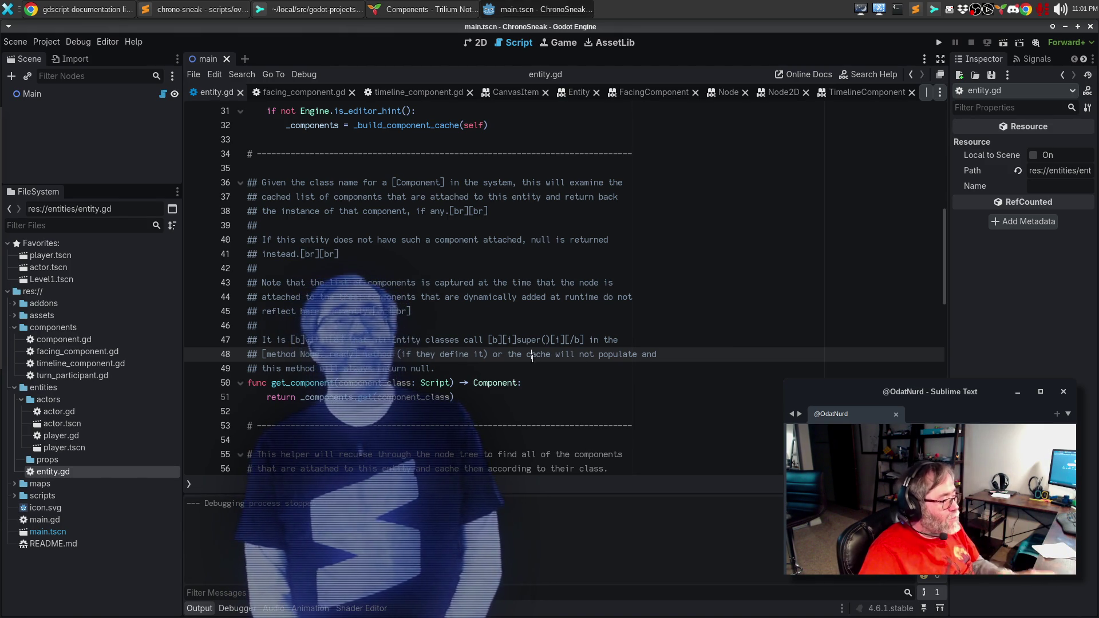
key("ctrl+z")
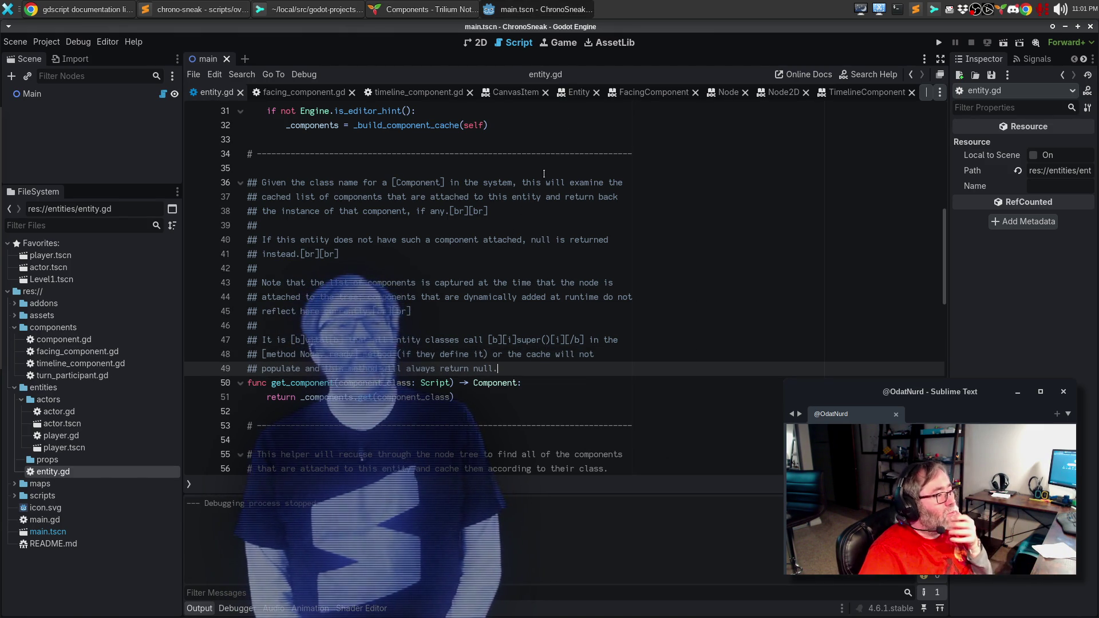
left_click(580, 93)
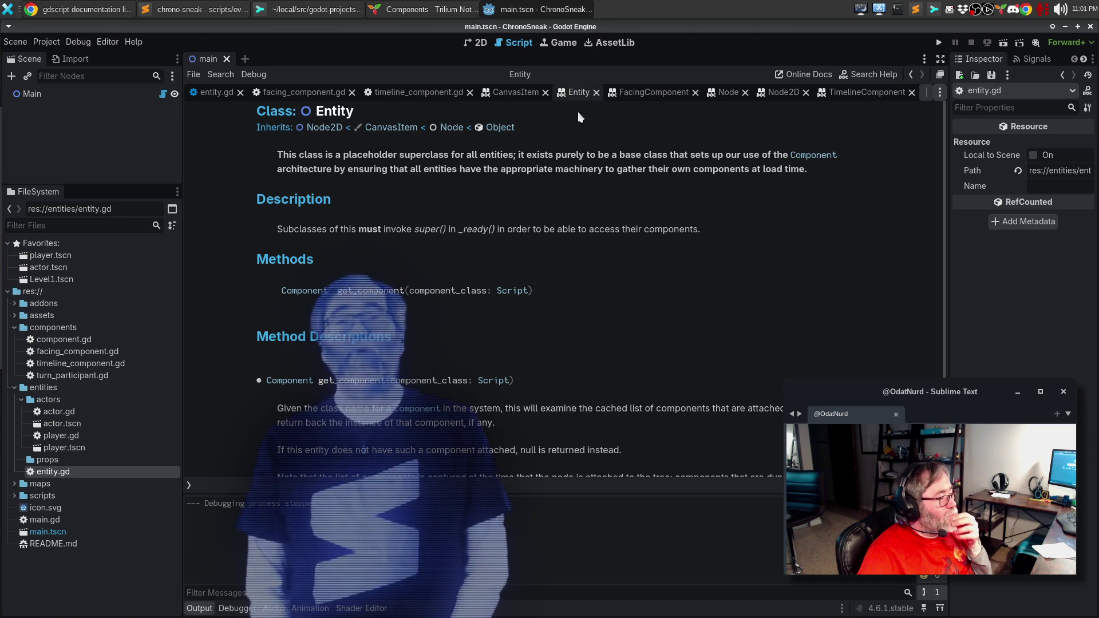
Close the italic tag on entity.gd line 47 as [/i] and check the Entity help page.
scroll(558, 272, "down", 3)
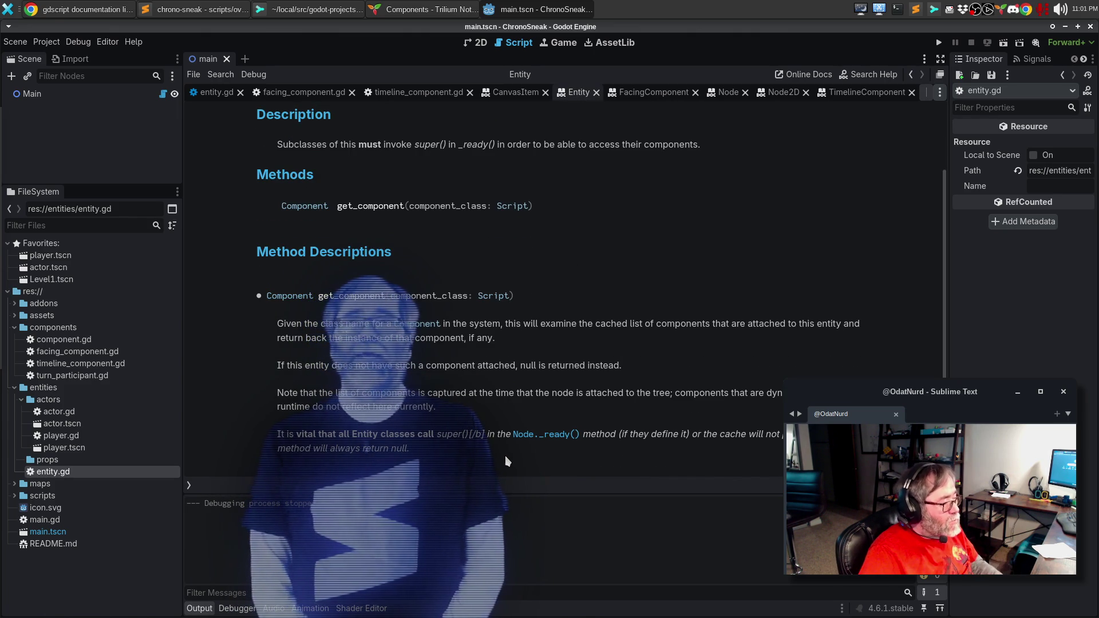
key("alt+Tab")
key("alt+Tab")
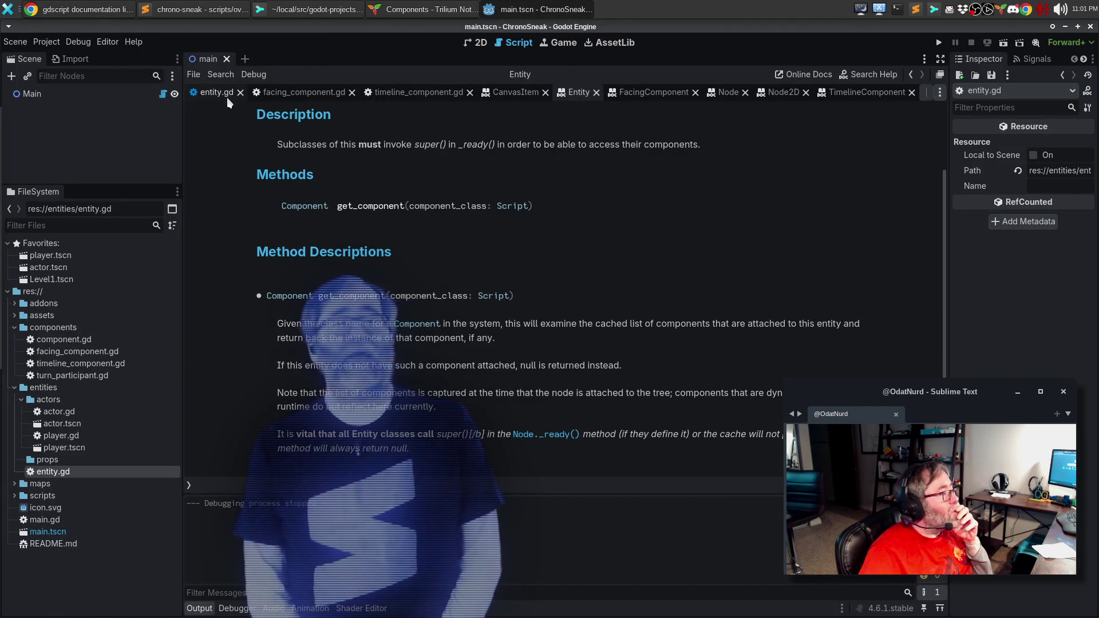
left_click(217, 92)
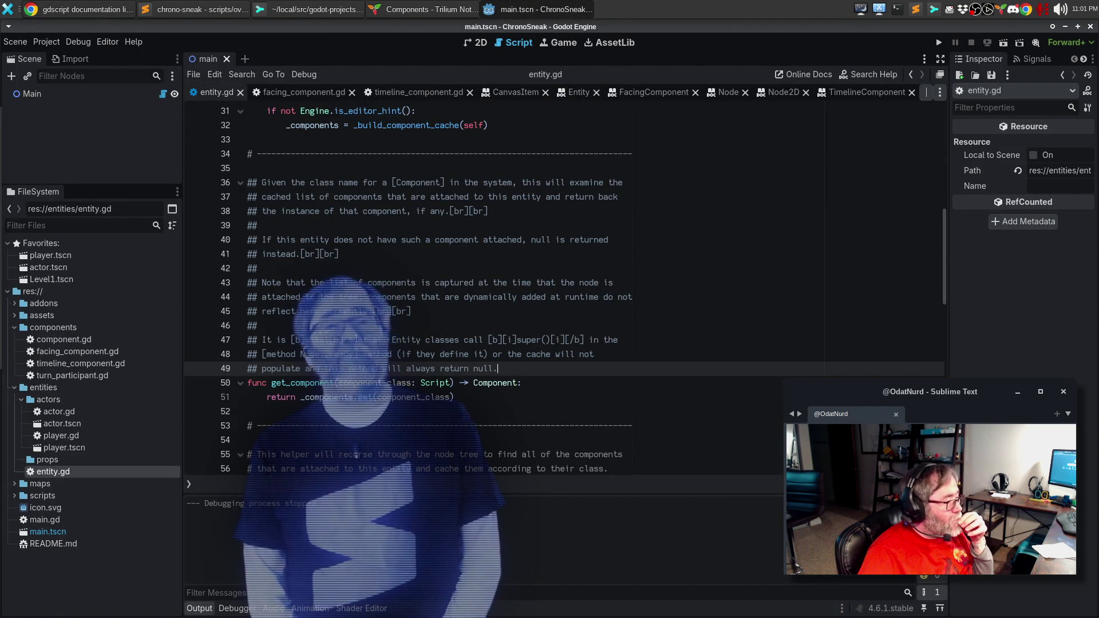
left_click(554, 339)
type("/")
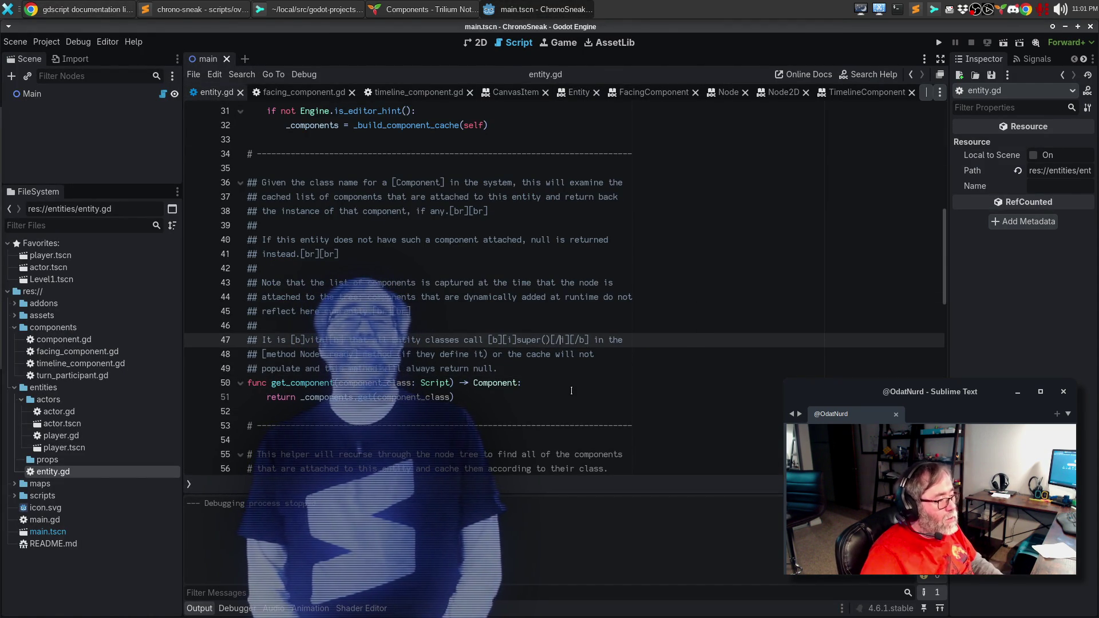
left_click(578, 94)
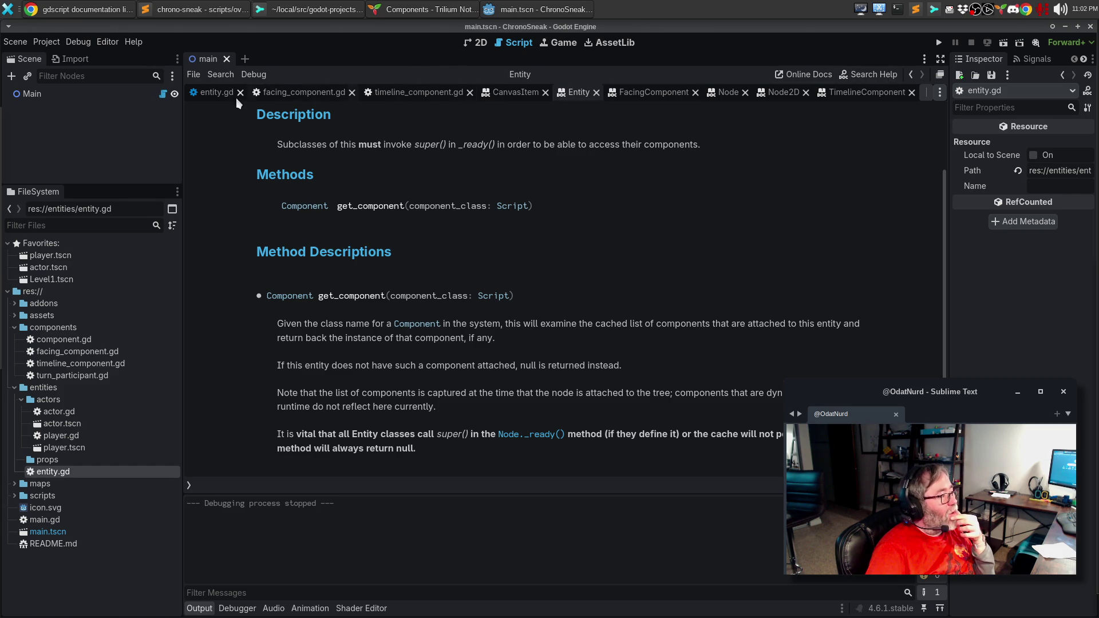
Close the bold tag after 'vital' as [/b] and recheck the Entity help rendering.
left_click(218, 94)
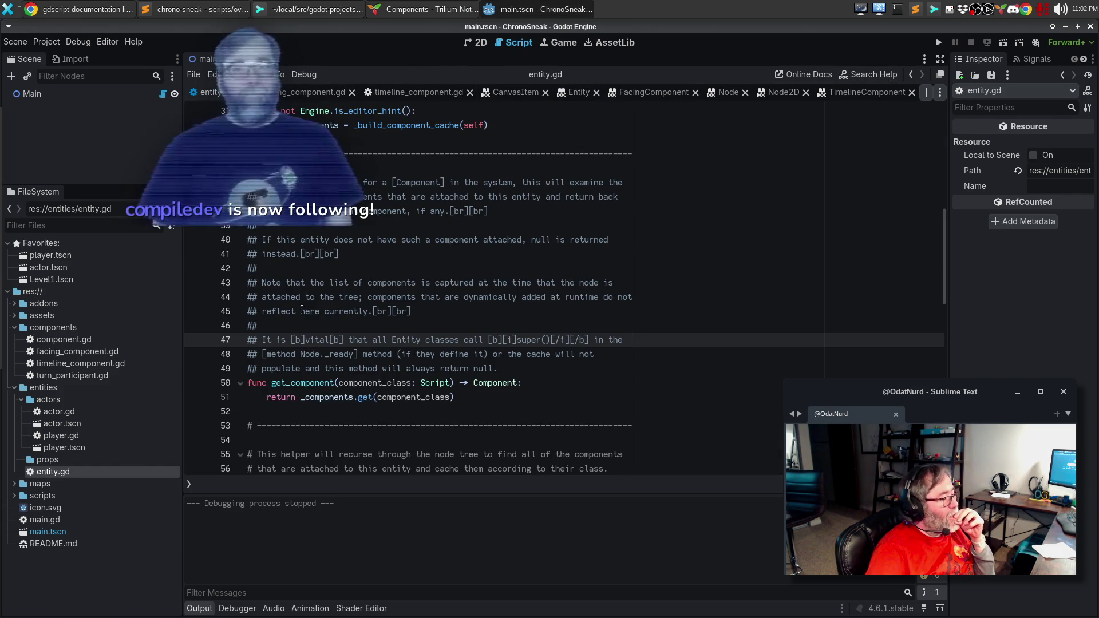
left_click(331, 339)
type("/")
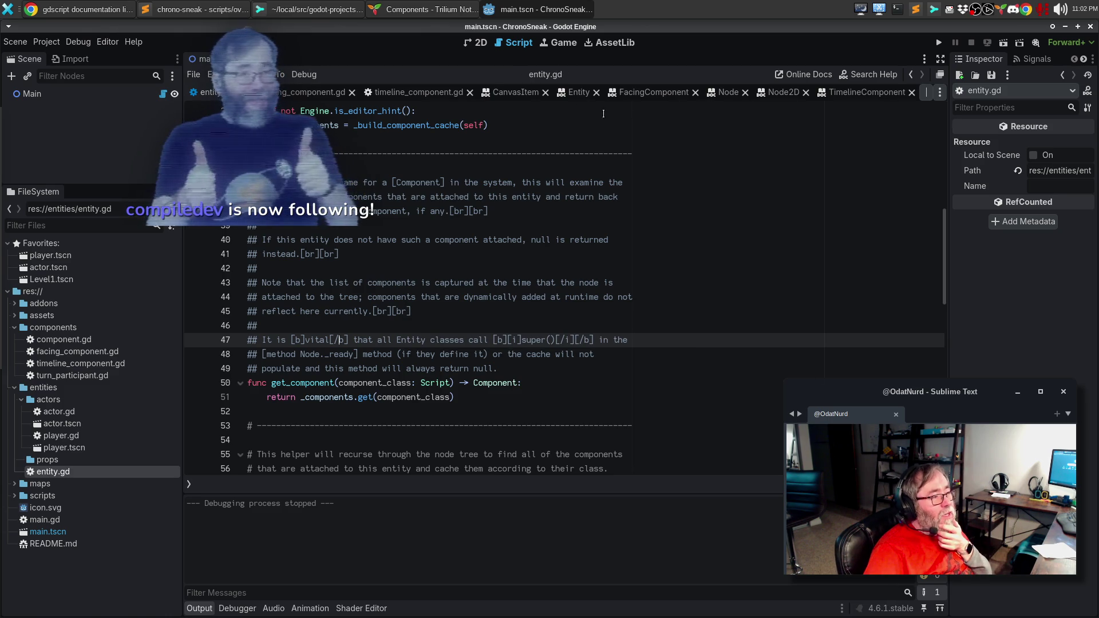
left_click(568, 95)
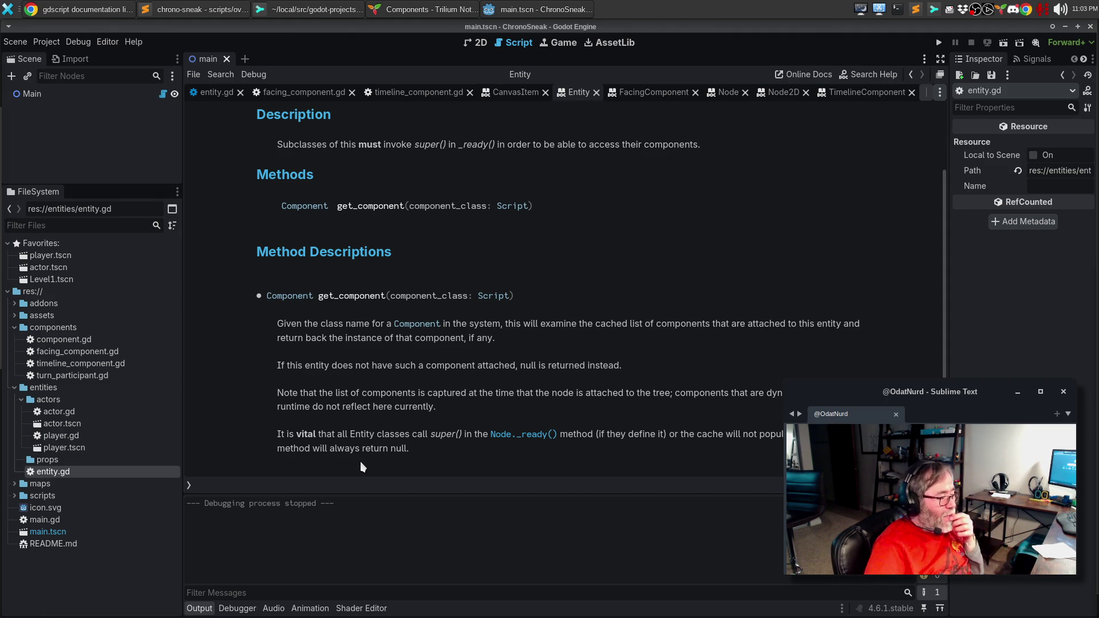
Close the entity.gd and Entity help tabs, then briefly open and close component.gd.
scroll(531, 346, "up", 3)
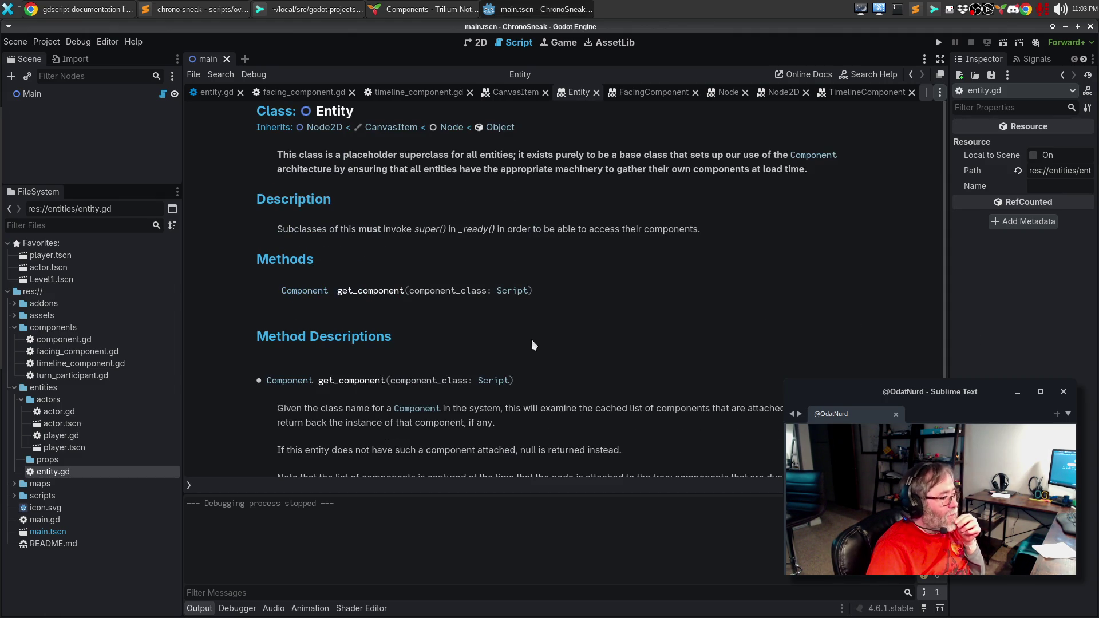
middle_click(241, 93)
middle_click(241, 93)
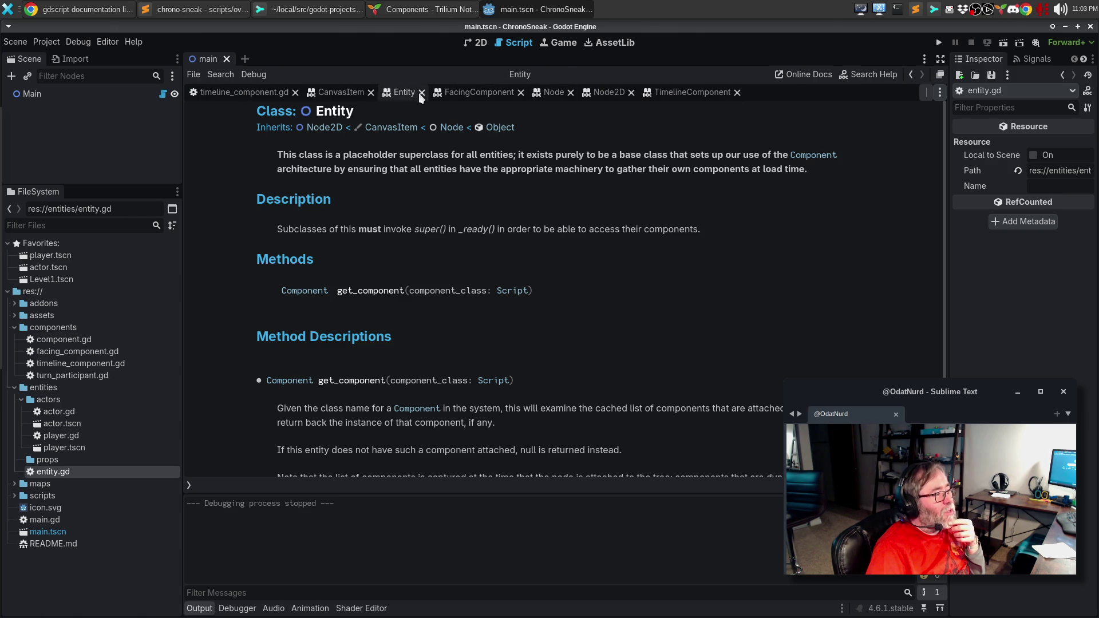
left_click(422, 93)
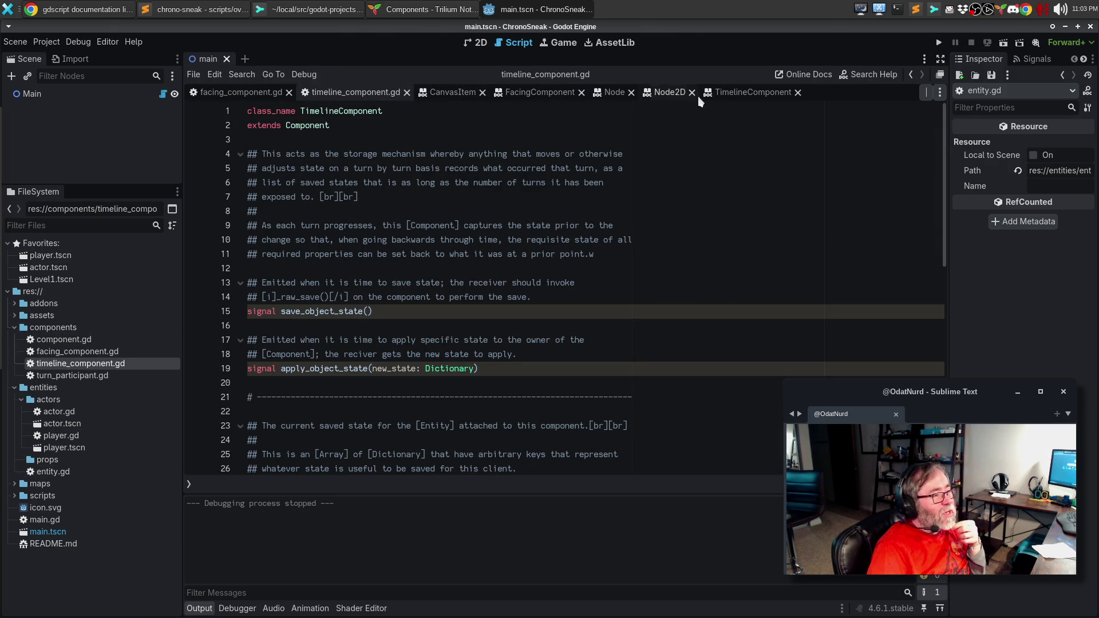
double_click(87, 341)
left_click(455, 301)
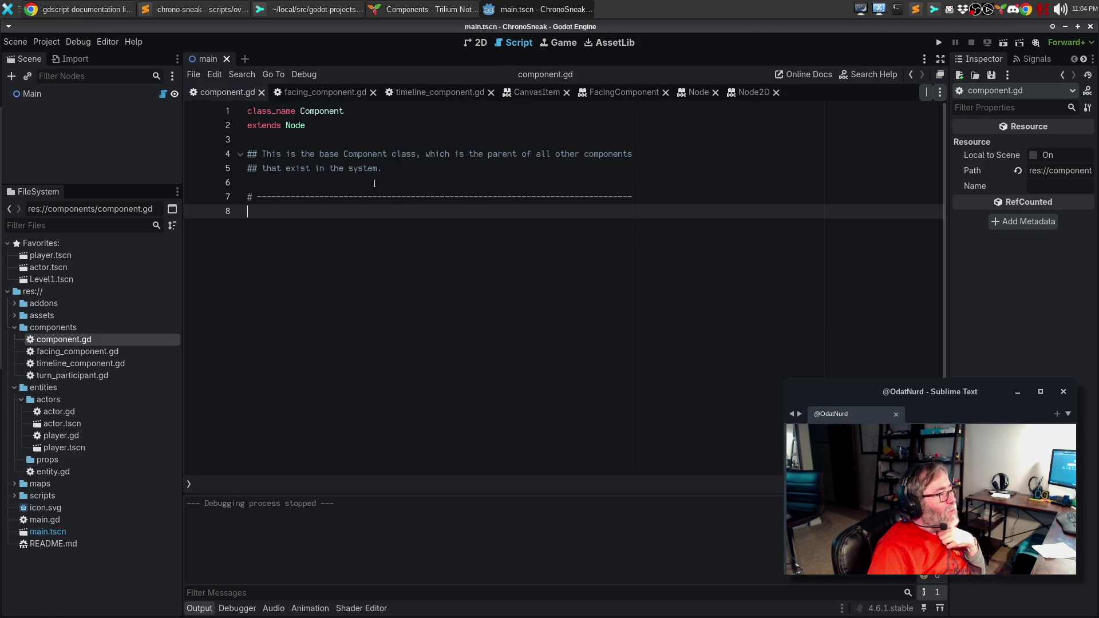
left_click(261, 92)
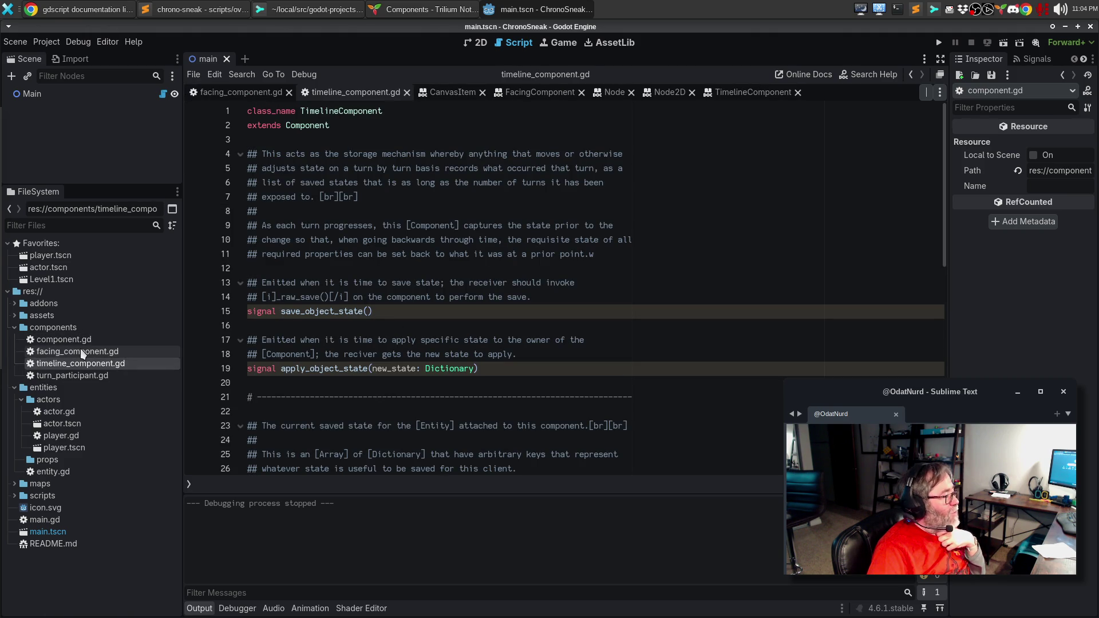
Make 'facing' on line 13 of facing_component.gd a [member facing] link, save, and view the FacingComponent help.
double_click(81, 352)
scroll(546, 338, "up", 6)
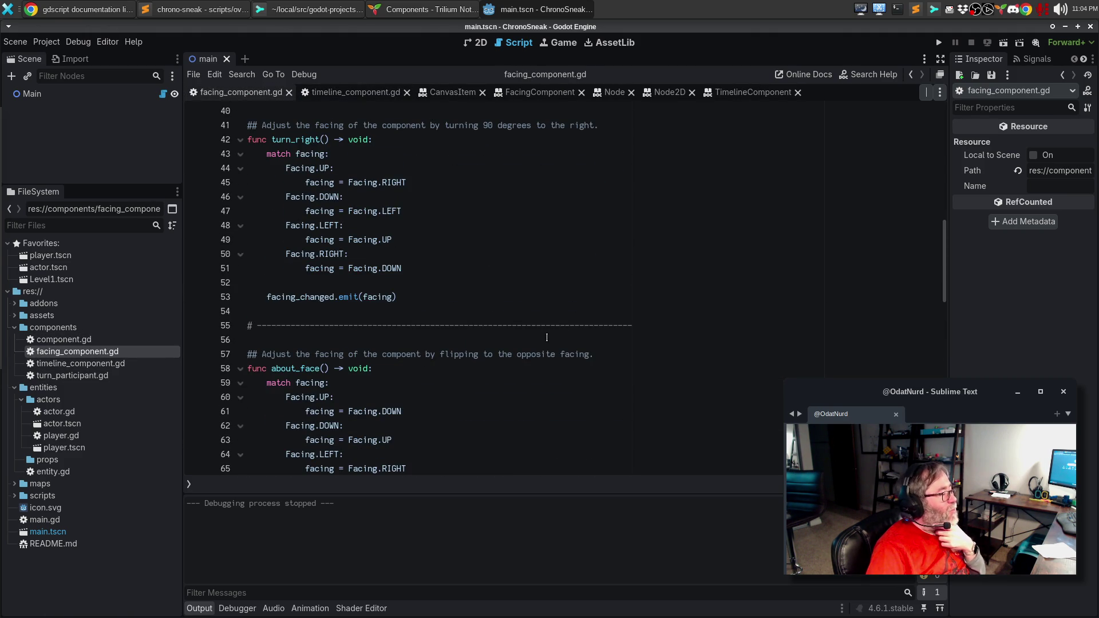
scroll(546, 338, "up", 10)
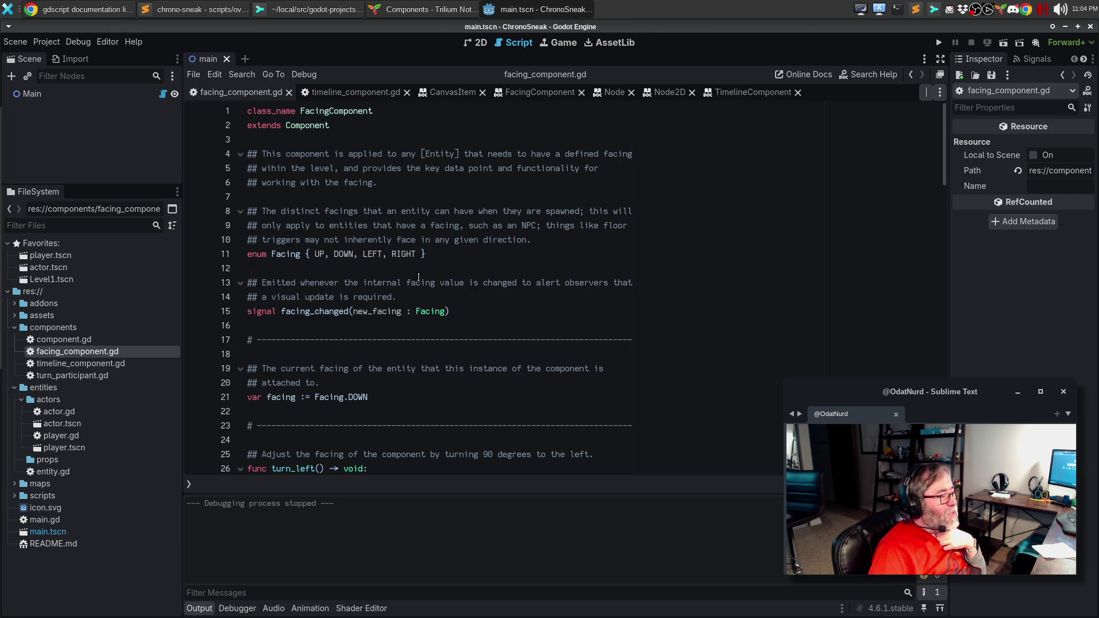
double_click(419, 282)
type("[")
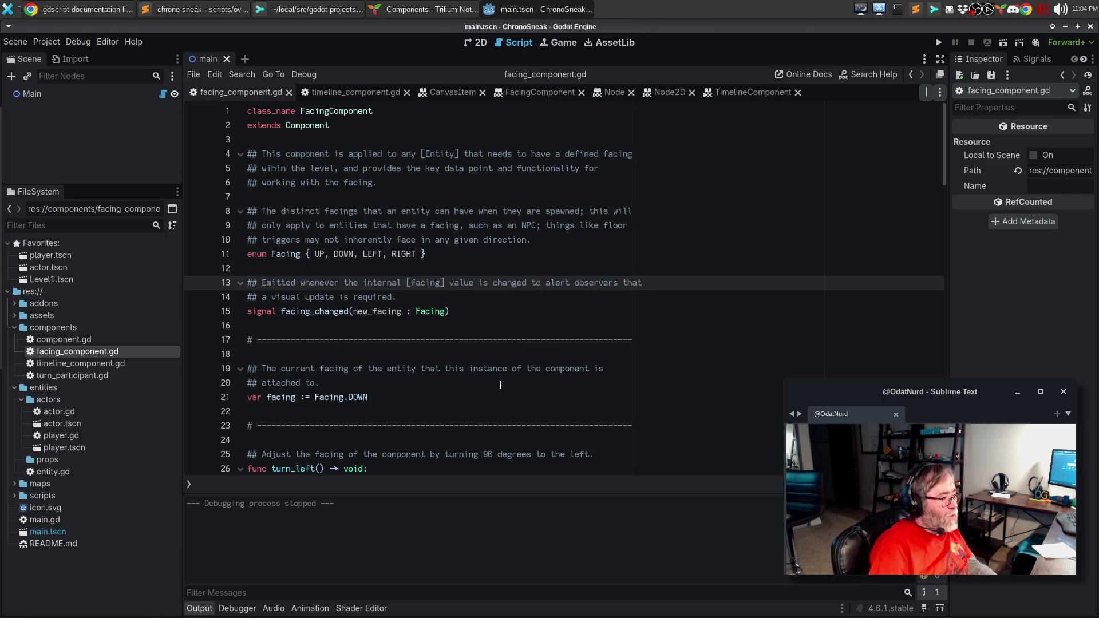
key("ctrl+Left")
type("memb")
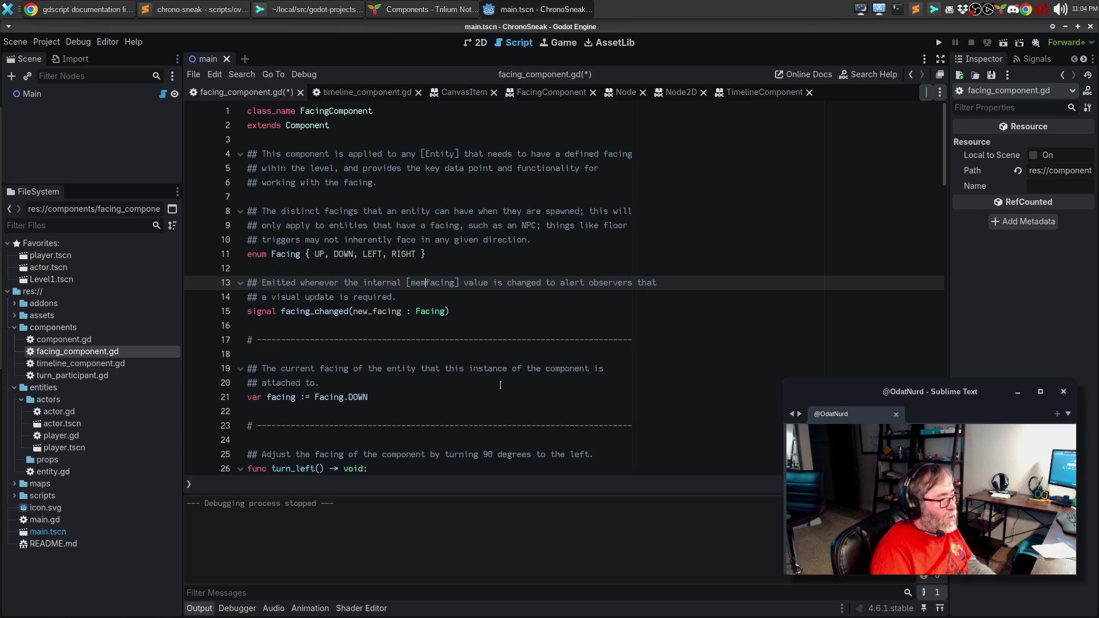
type("er")
key("ctrl+s")
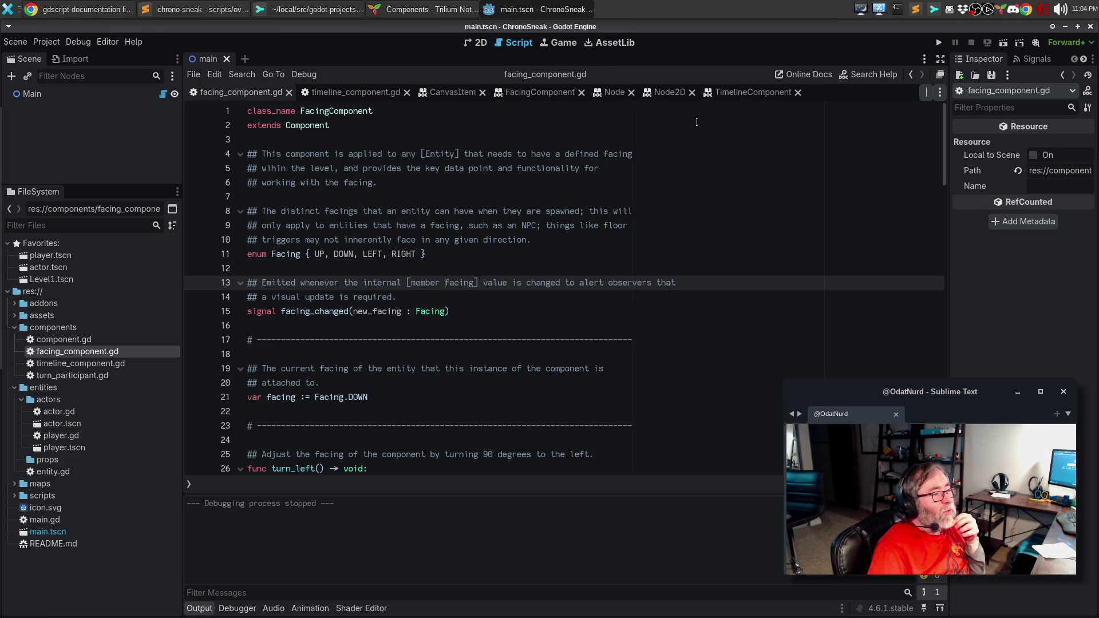
left_click(549, 93)
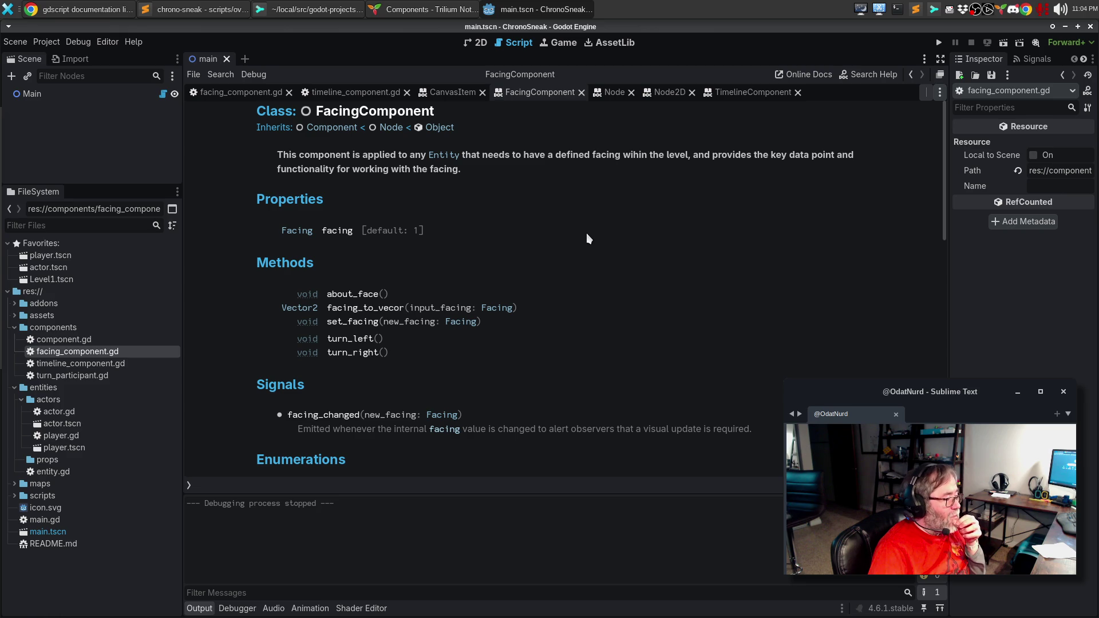
Scroll the FacingComponent help page, then return to the facing_component.gd source.
scroll(450, 435, "down", 10)
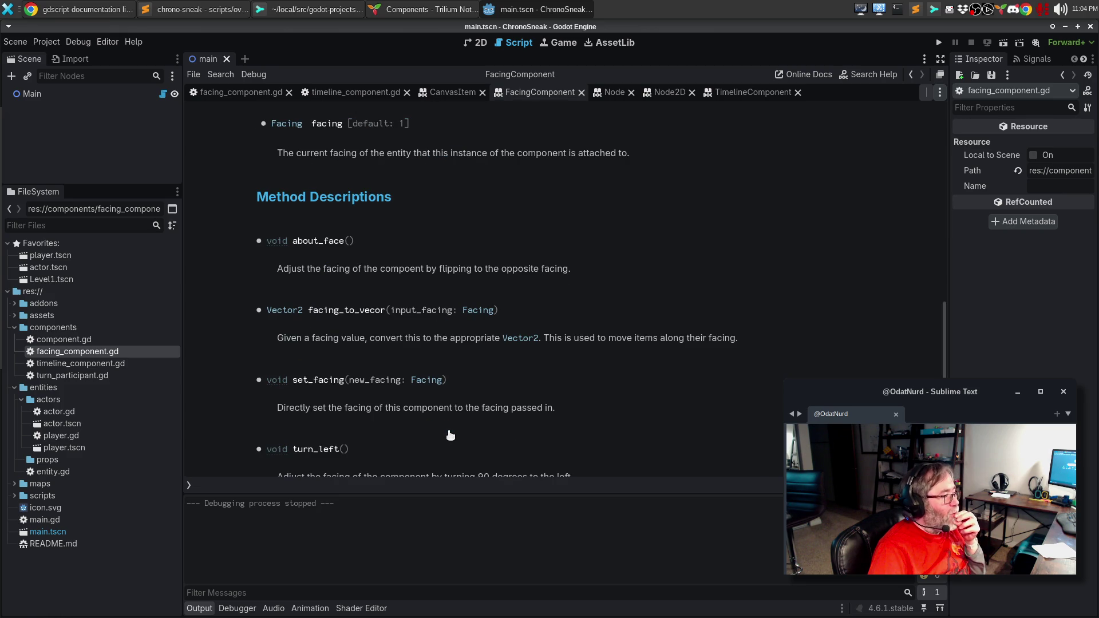
left_click(248, 94)
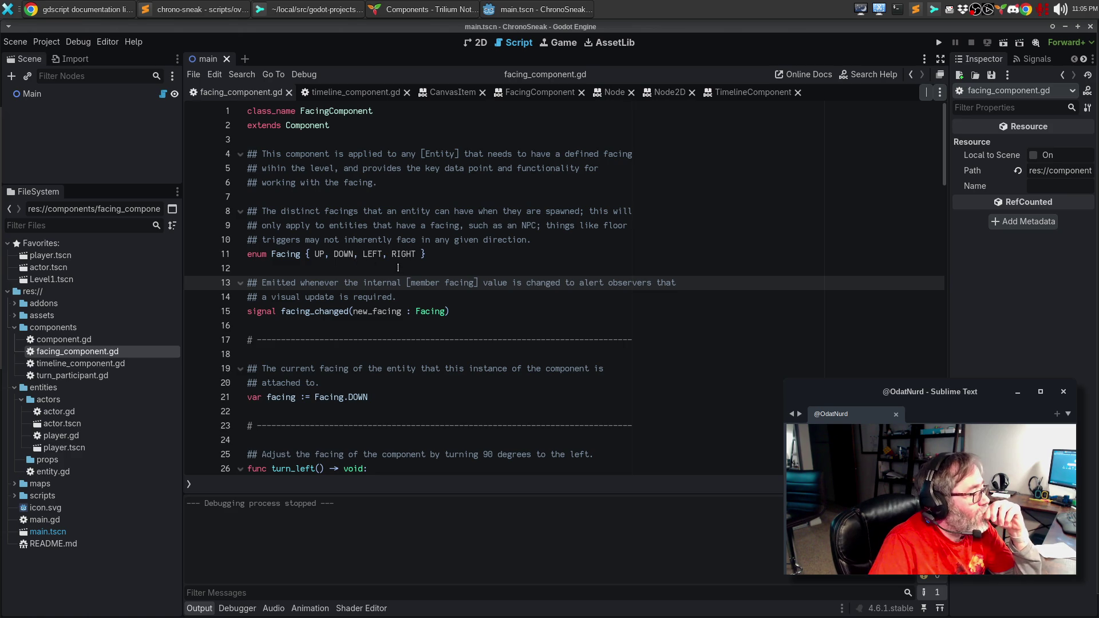
Turn 'entity' in the facing variable's comment into an [Entity] link.
double_click(403, 369)
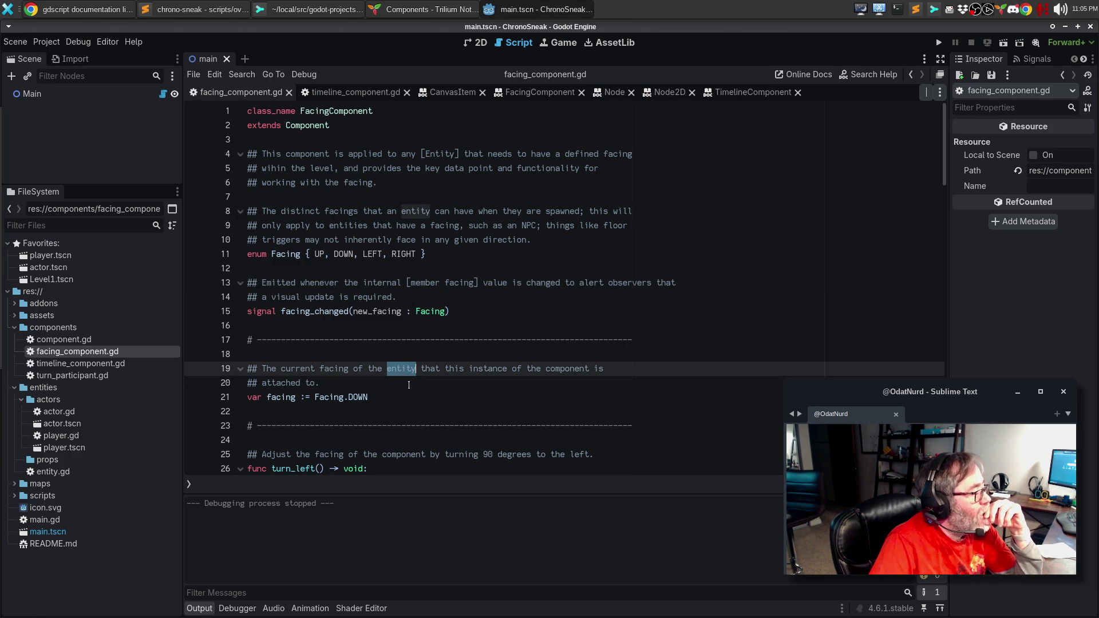
type("[")
key("shift+alt+o")
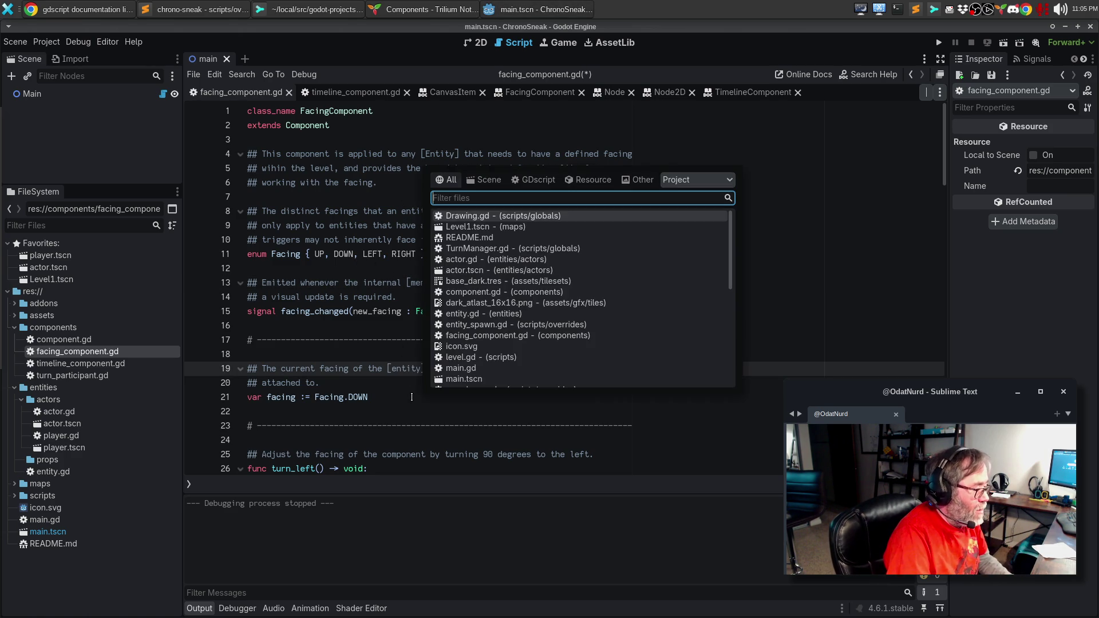
key("Escape")
key("shift+Right")
type("E")
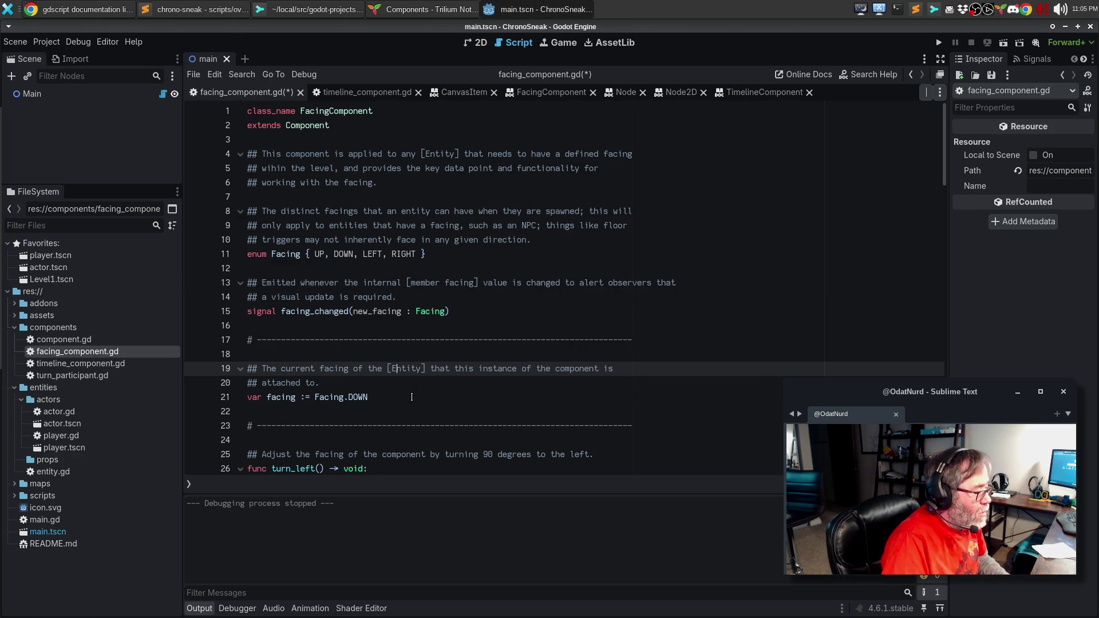
key("Down")
key("Down")
key("Down")
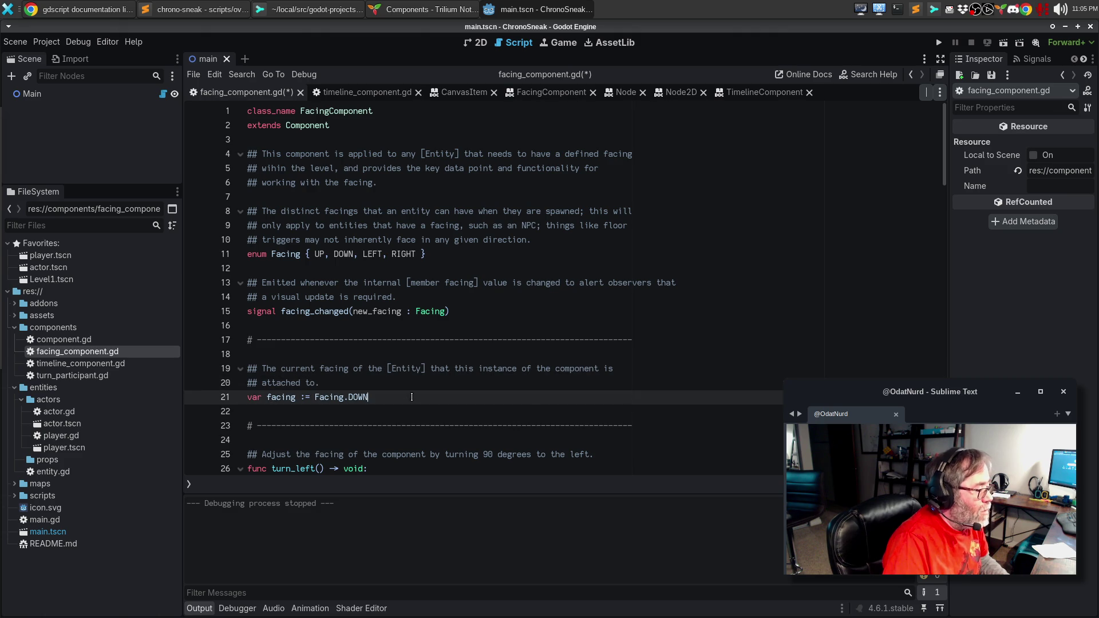
type("facing = Facing.LEFT Facing.DOWN: facing = Facing.RIGHT Facing.LEFT: facing = Facing.DOWN")
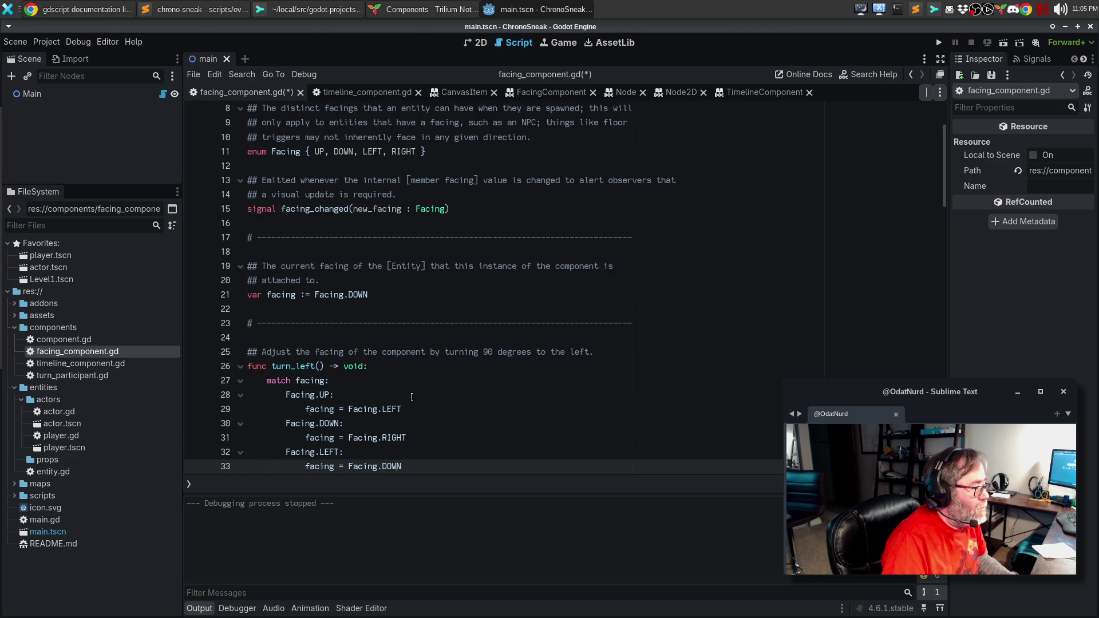
Replace 'facing' in the turn_left comment with a [member facing] link.
double_click(331, 353)
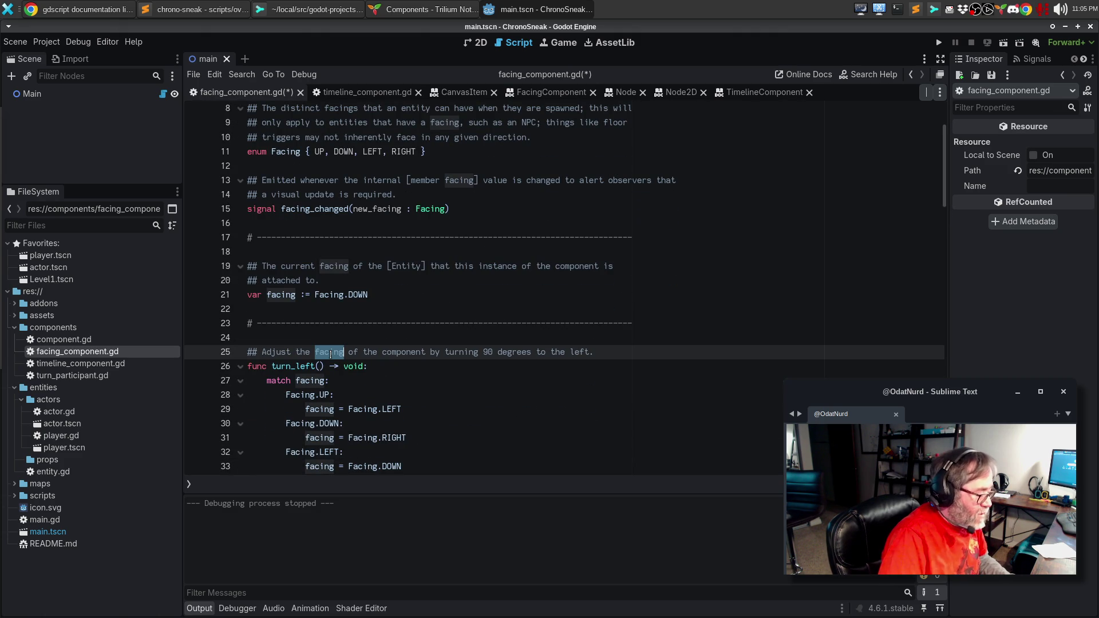
type("[mem")
key("ctrl+BackSpace")
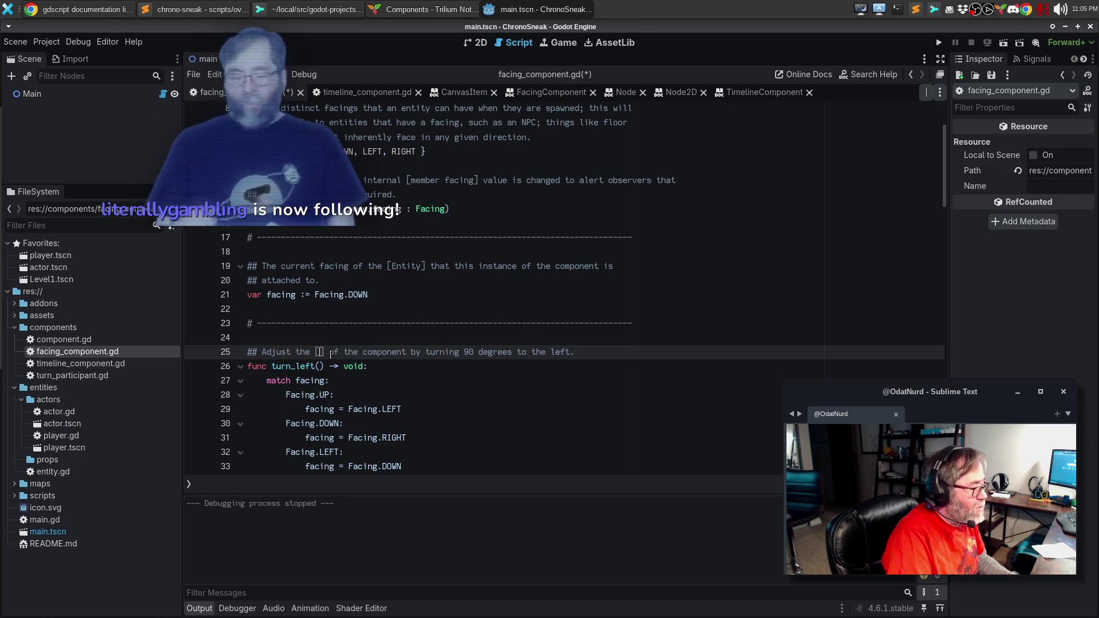
type("member fa")
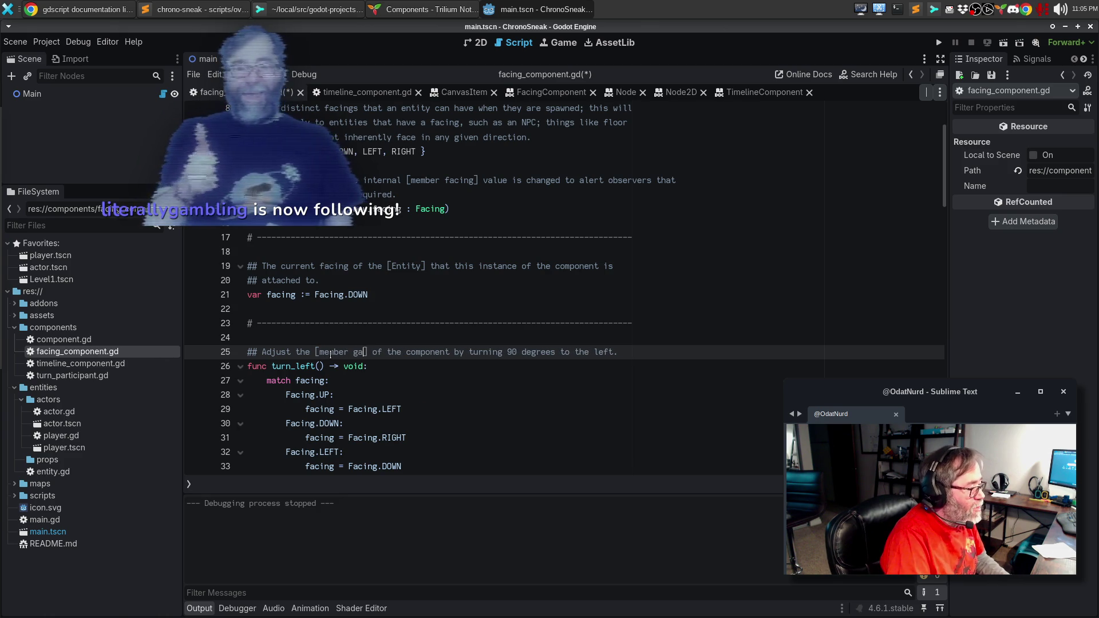
type("cing")
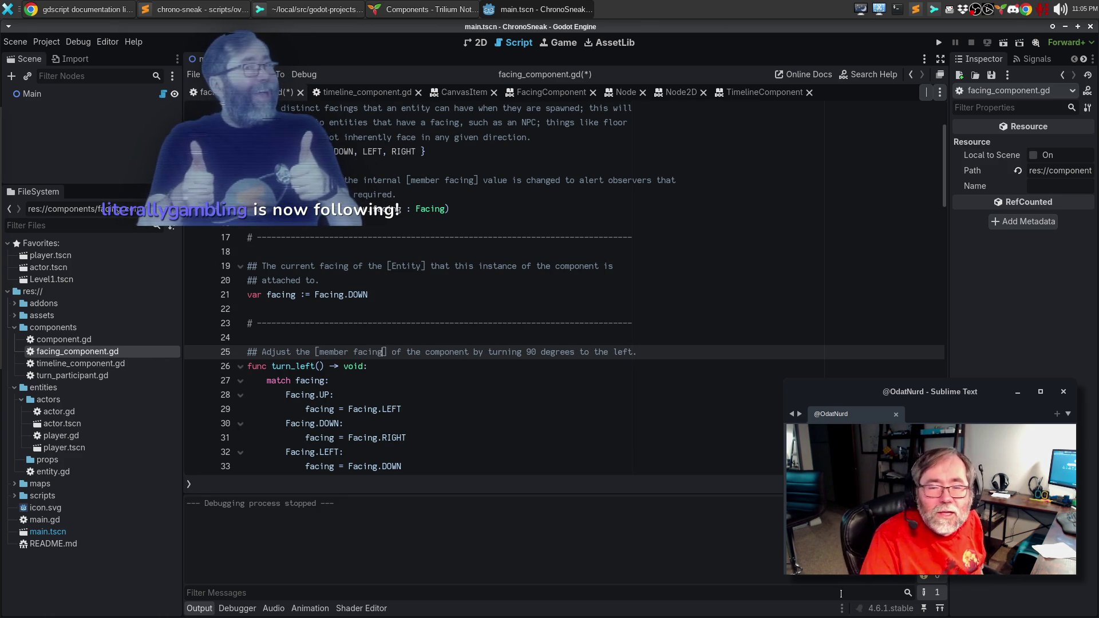
mouse_move(393, 351)
left_mouse_down()
mouse_move(324, 352)
mouse_move(389, 350)
left_mouse_up()
key("ctrl+c")
left_click(313, 351)
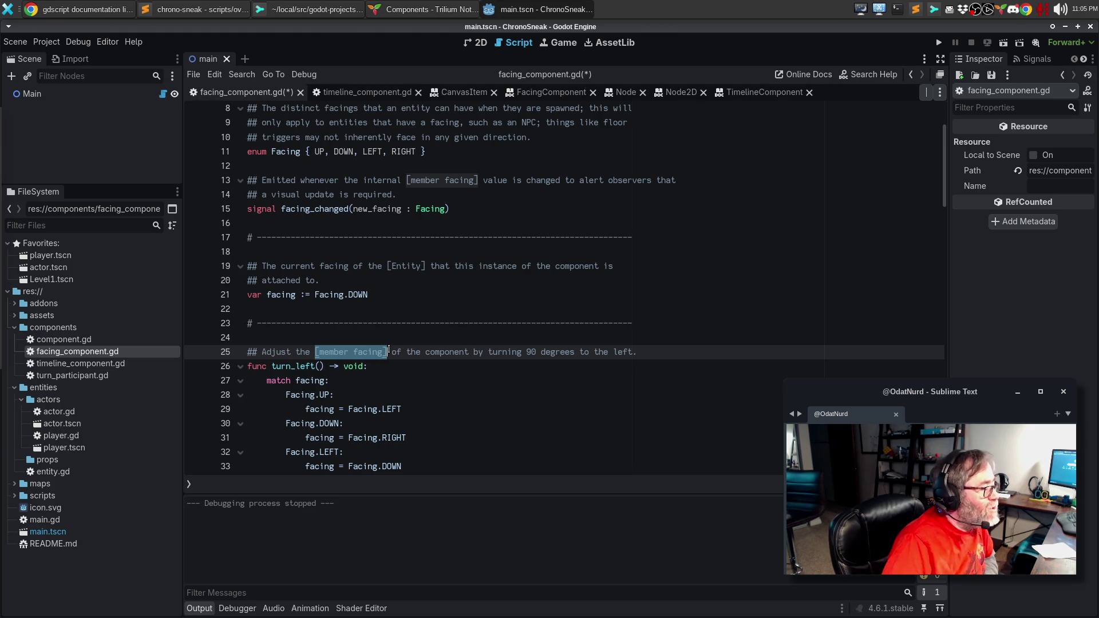
Paste the [member facing] link into the turn_right, about_face and set_facing comments, rewrapping about_face.
scroll(498, 378, "down", 6)
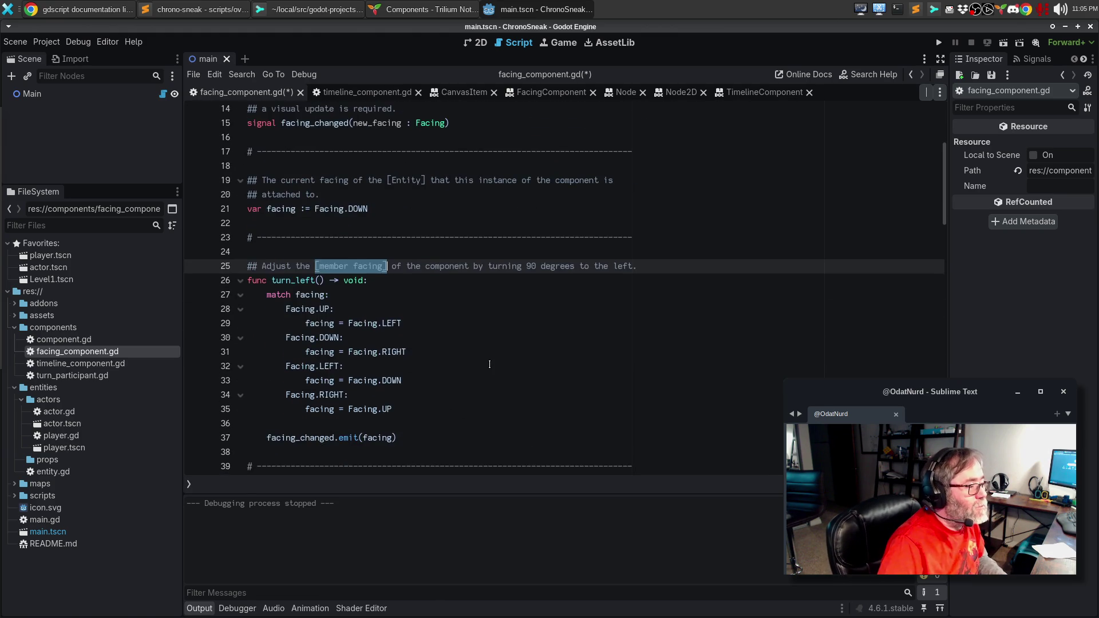
double_click(326, 323)
key("ctrl+v")
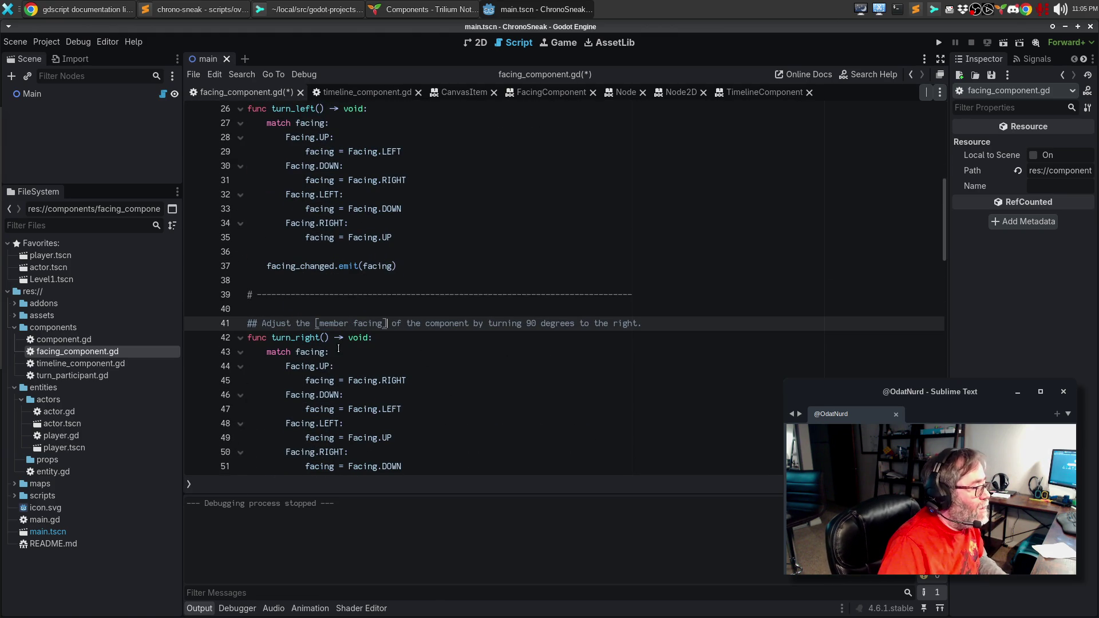
scroll(515, 344, "up", 4)
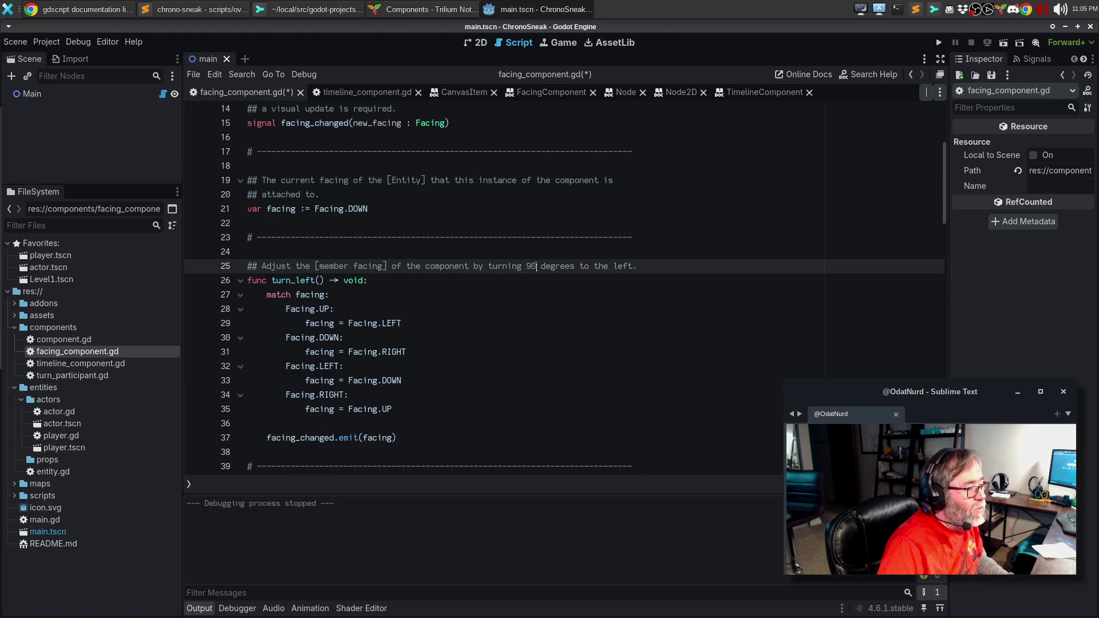
key("Return")
scroll(541, 294, "down", 10)
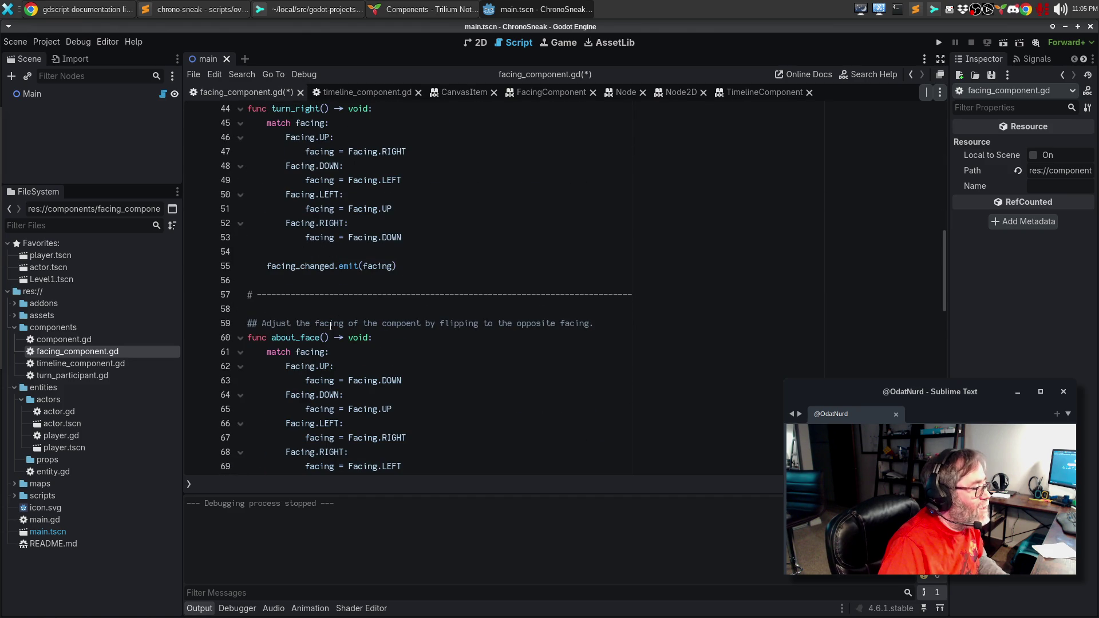
double_click(334, 325)
key("ctrl+v")
key("Return")
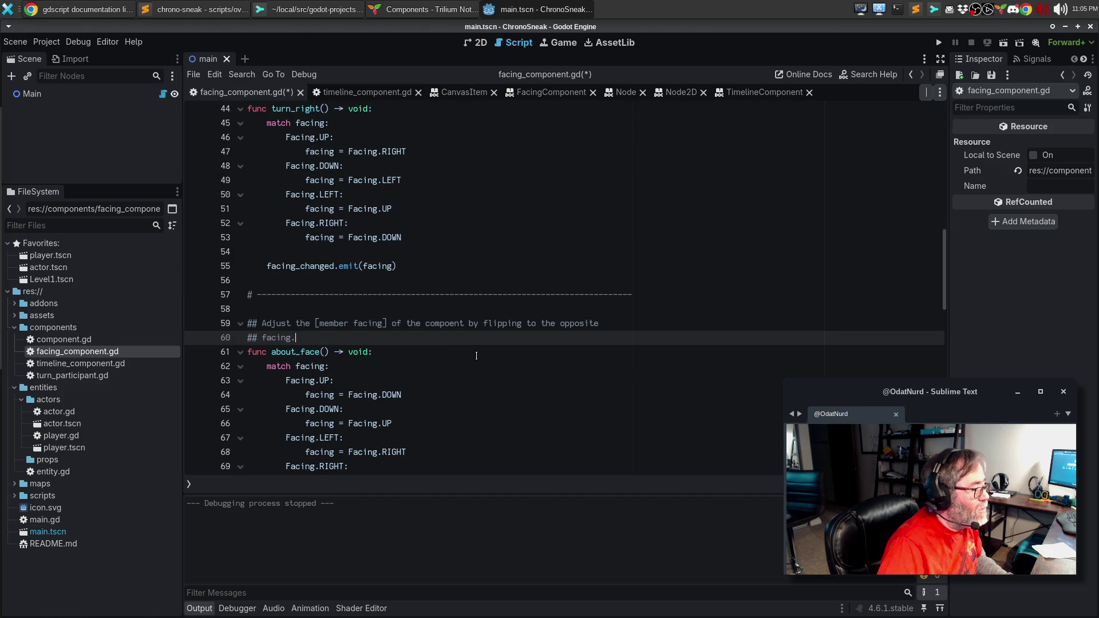
scroll(476, 355, "down", 7)
double_click(358, 266)
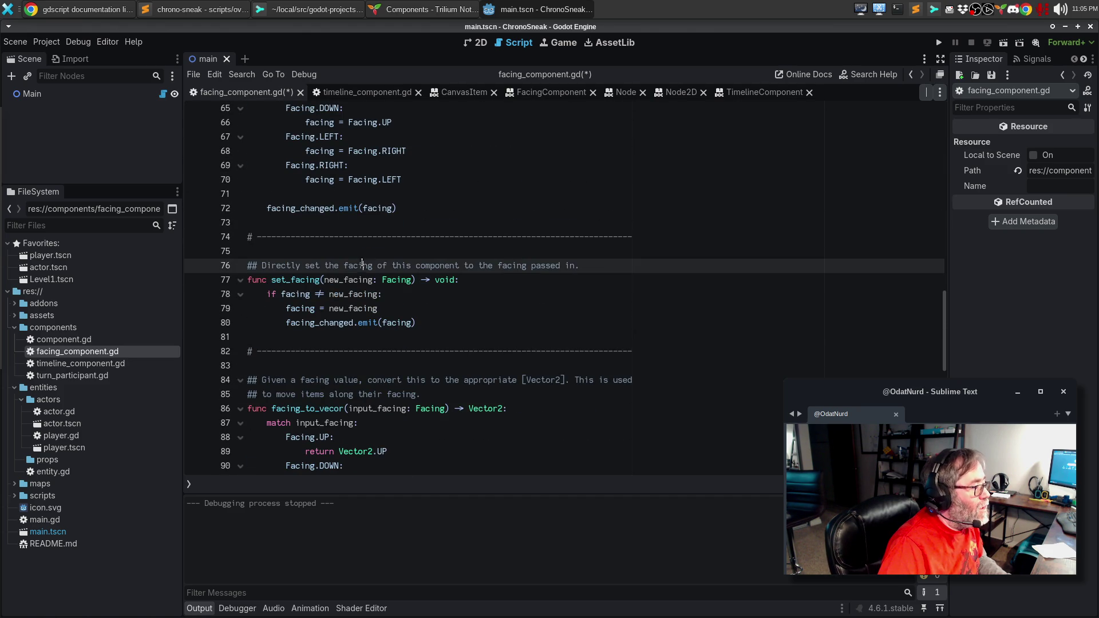
key("ctrl+v")
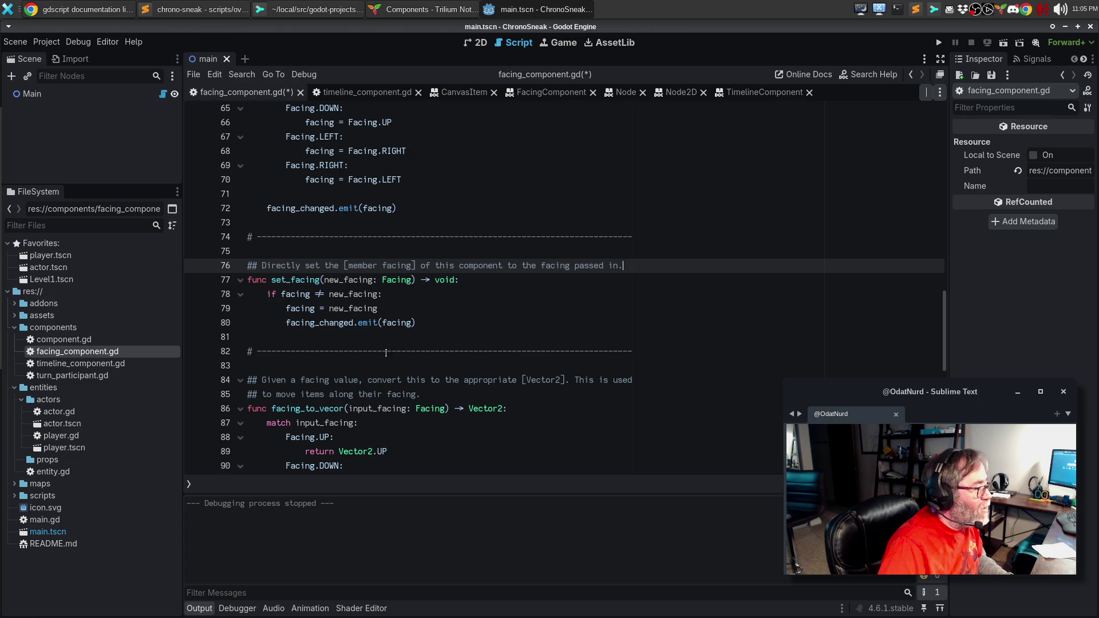
Link [enum Facing] in the vector-conversion comment and wrap the long line.
double_click(324, 381)
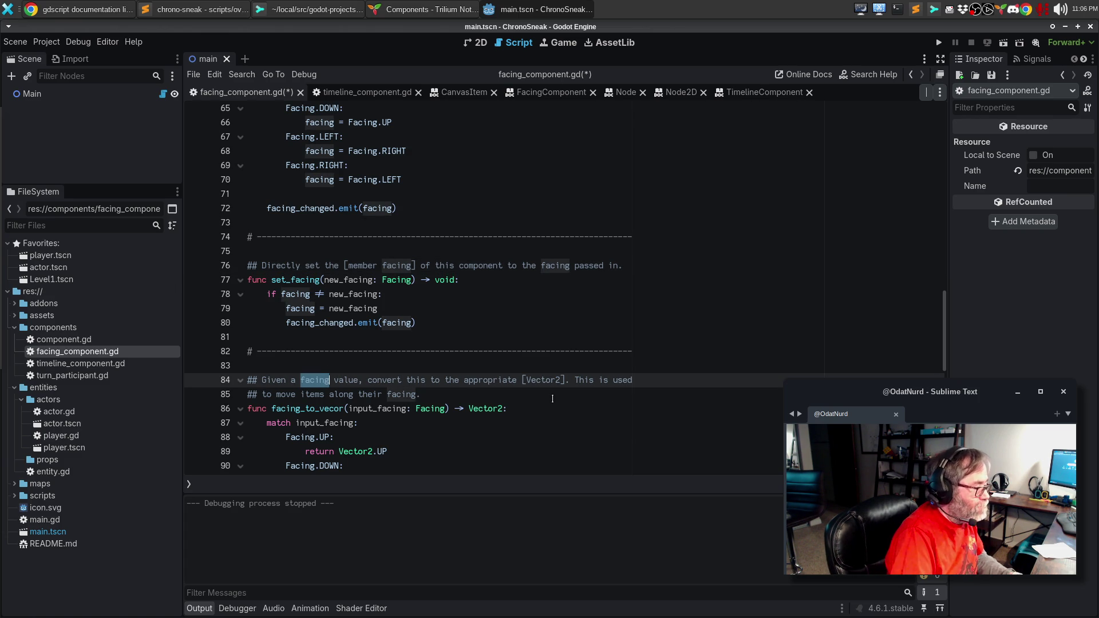
type("[")
key("BackSpace")
key("BackSpace")
key("BackSpace")
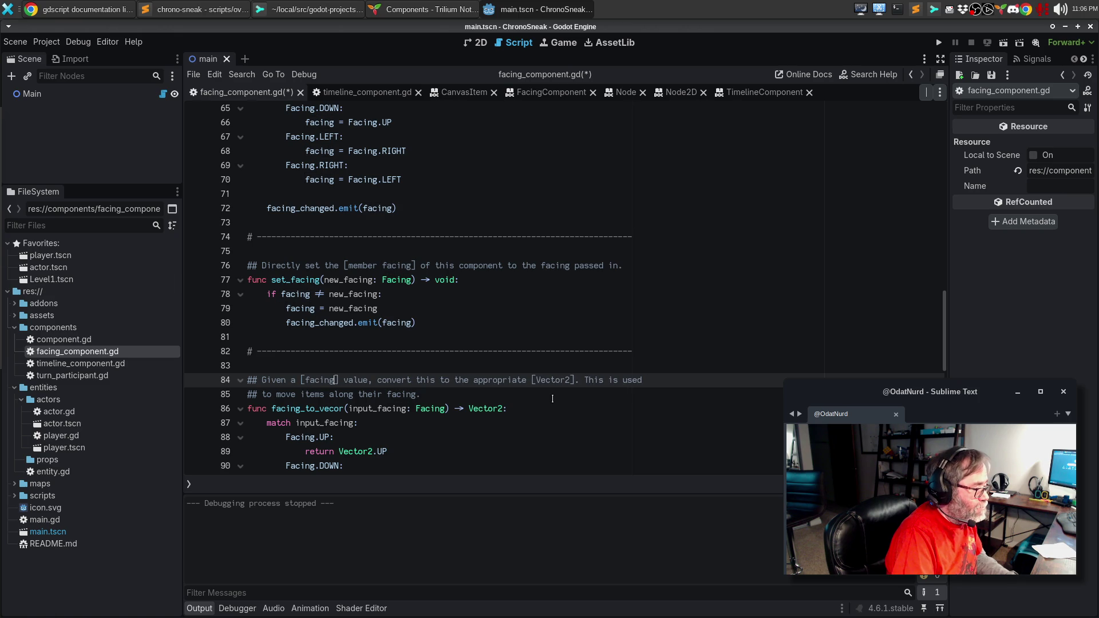
type("enum Facing")
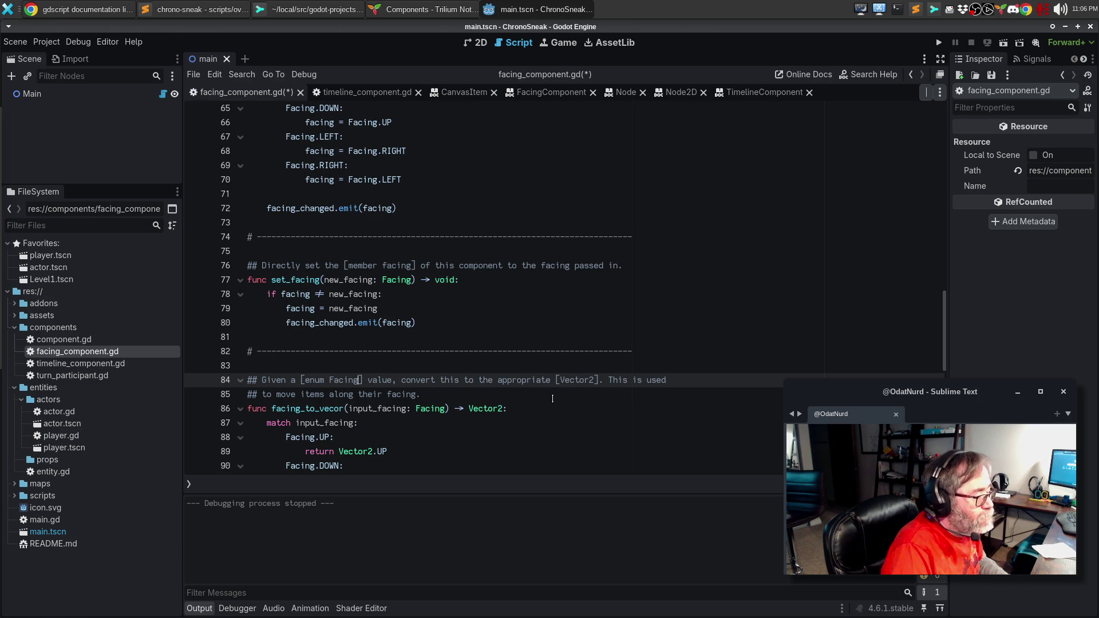
key("alt+q")
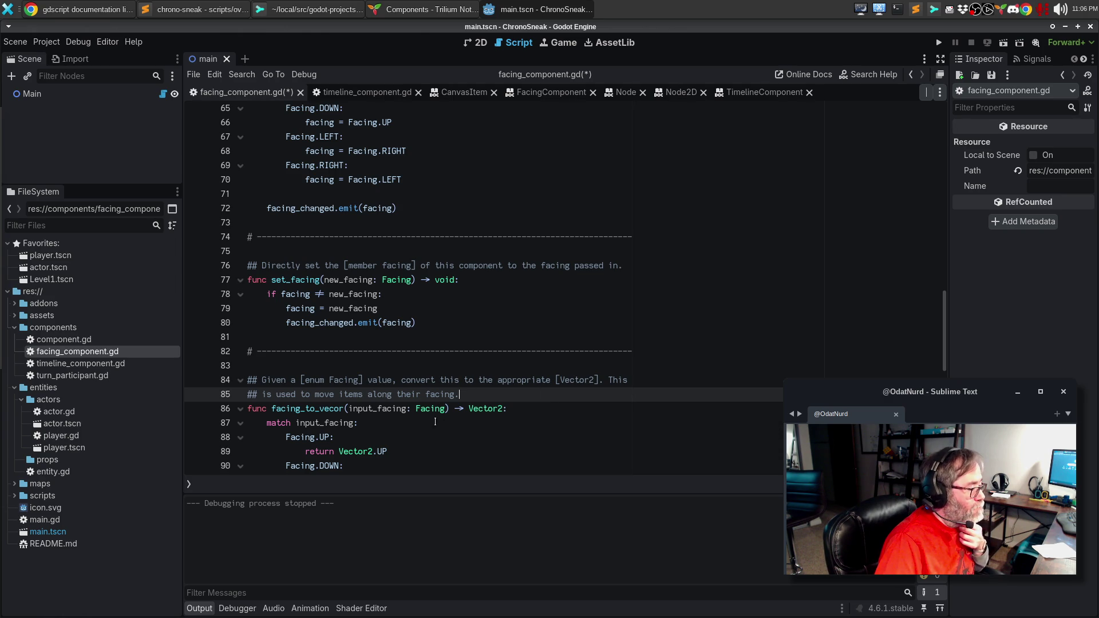
left_click(337, 408)
Correct the function name on line 86 to facing_to_vector by adding the missing t.
type("t")
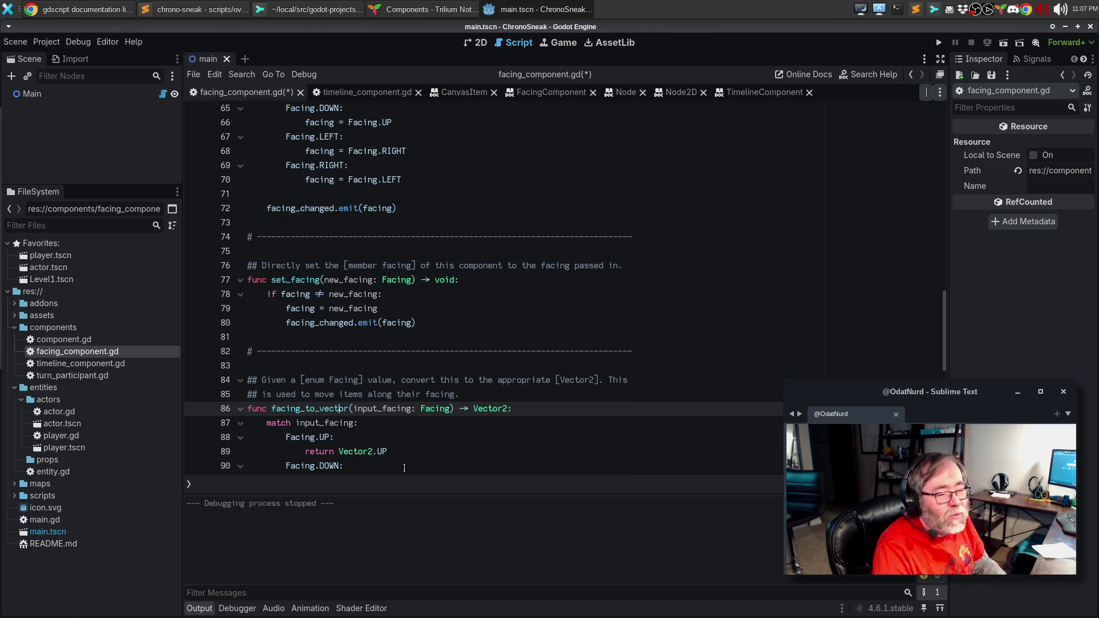
left_click(289, 352)
left_click(291, 360)
key("Return")
type("ANd the")
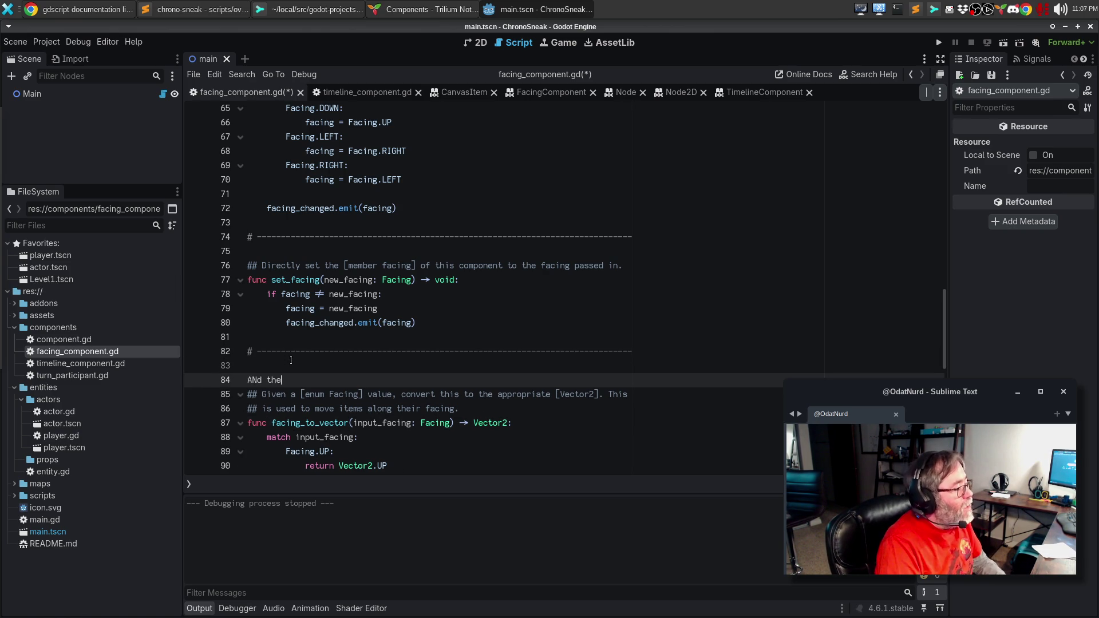
type("n I type a bunch iof ")
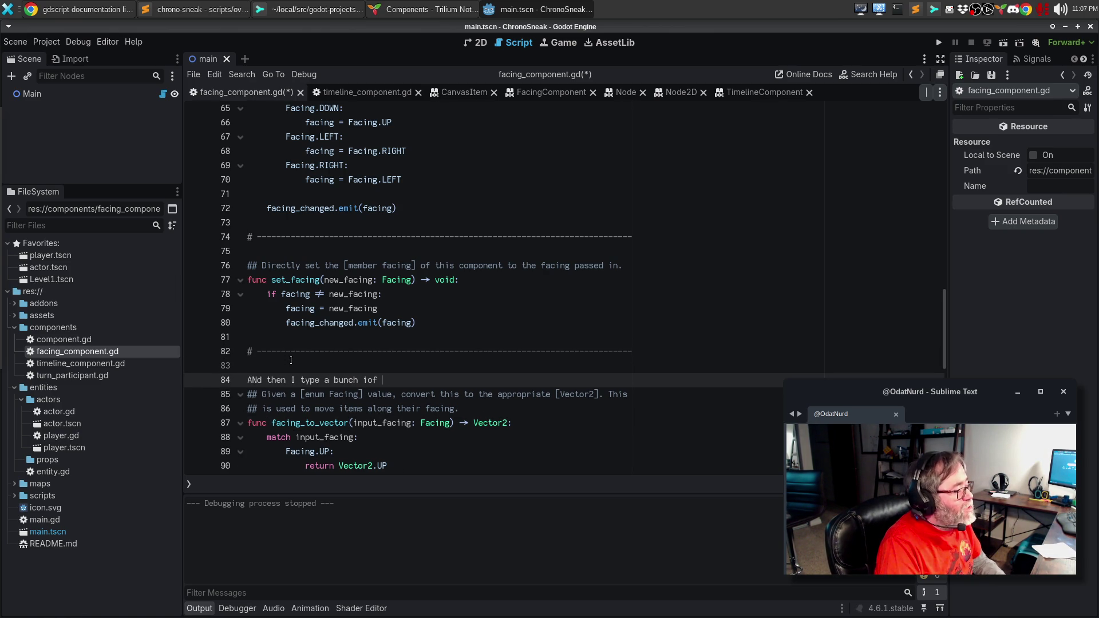
type("bullshit and i")
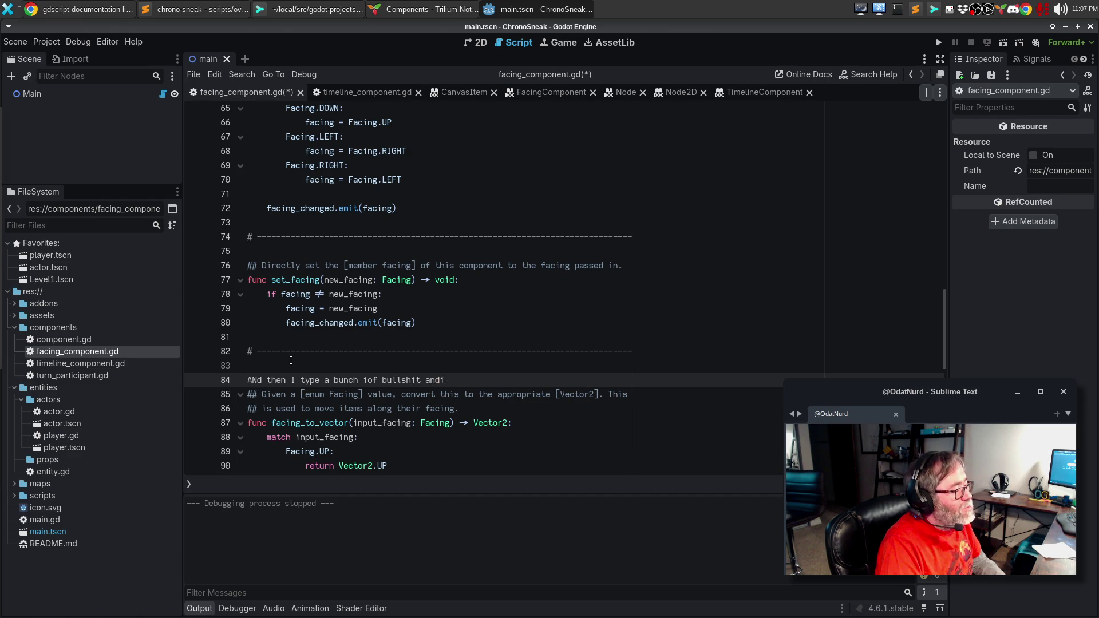
type("t's bad.")
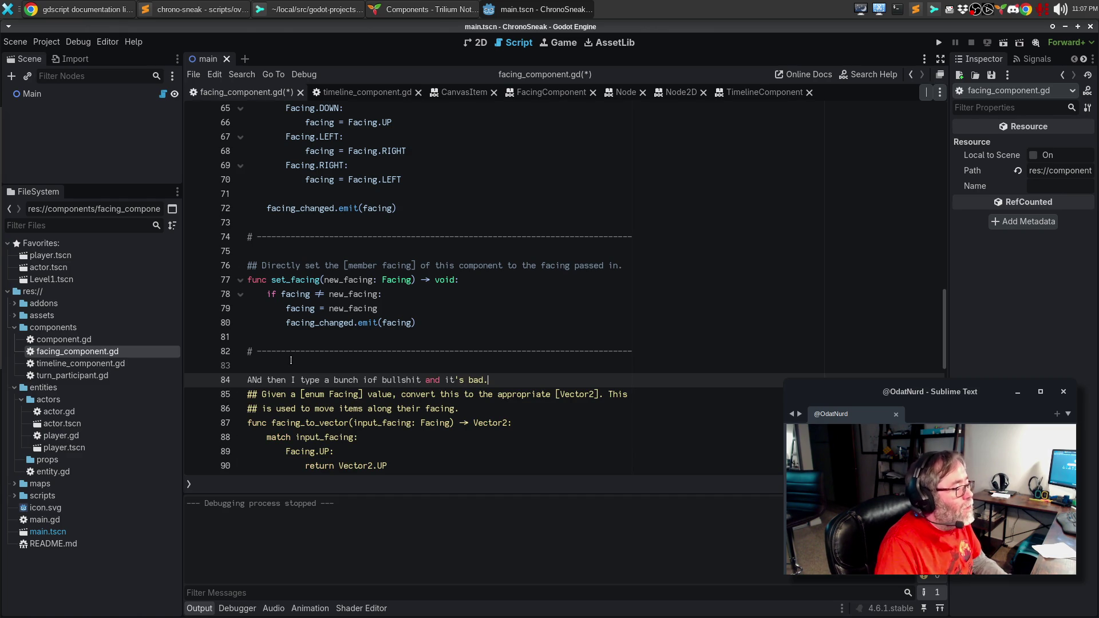
key("Return")
key("Up")
key("Delete")
type("n")
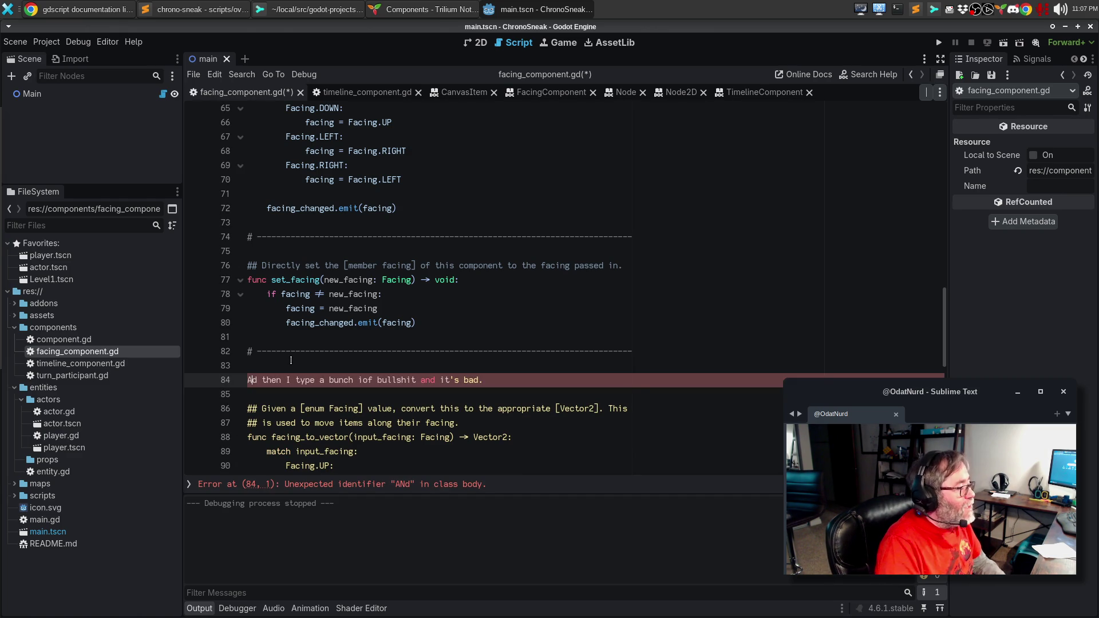
key("Right")
key("Right")
key("Right")
key("Right")
key("Right")
key("Right")
key("Delete")
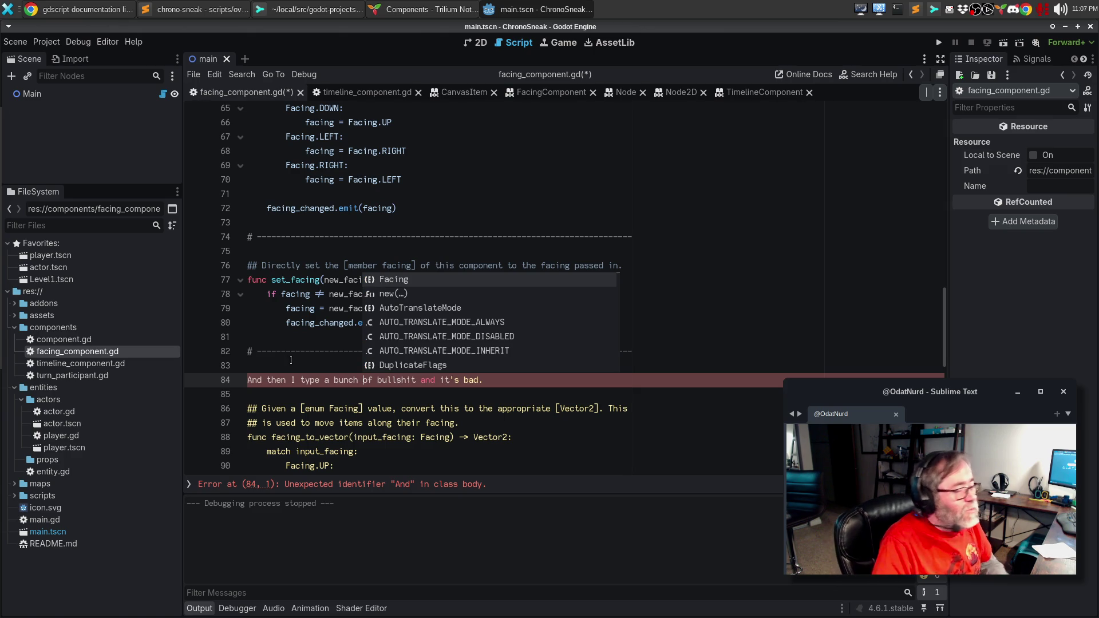
key("Escape")
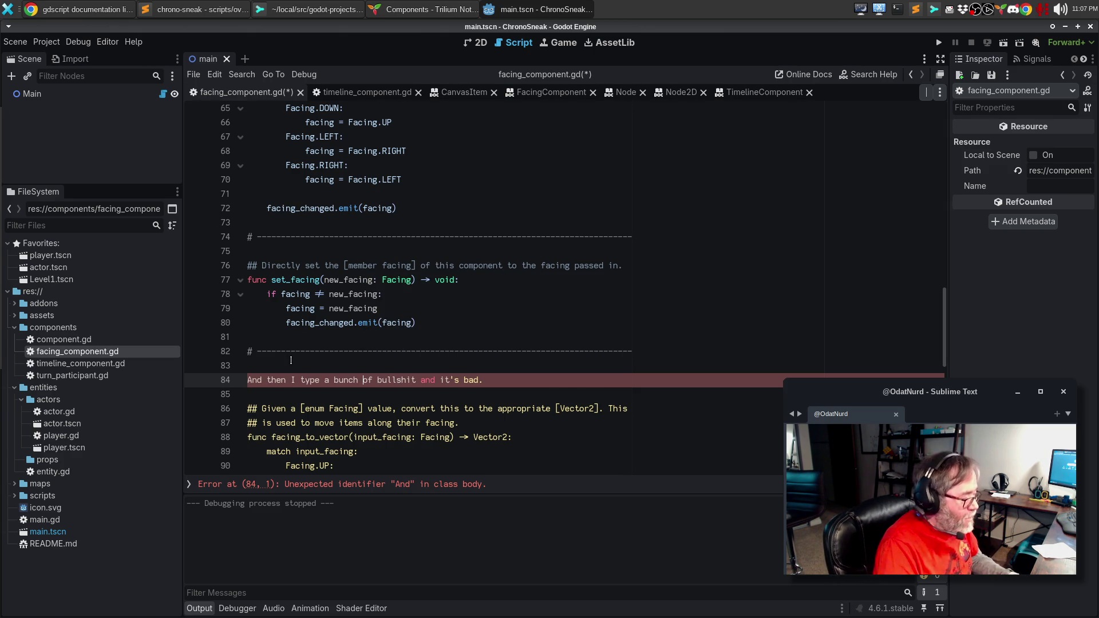
key("ctrl+shift+k")
key("ctrl+shift+k")
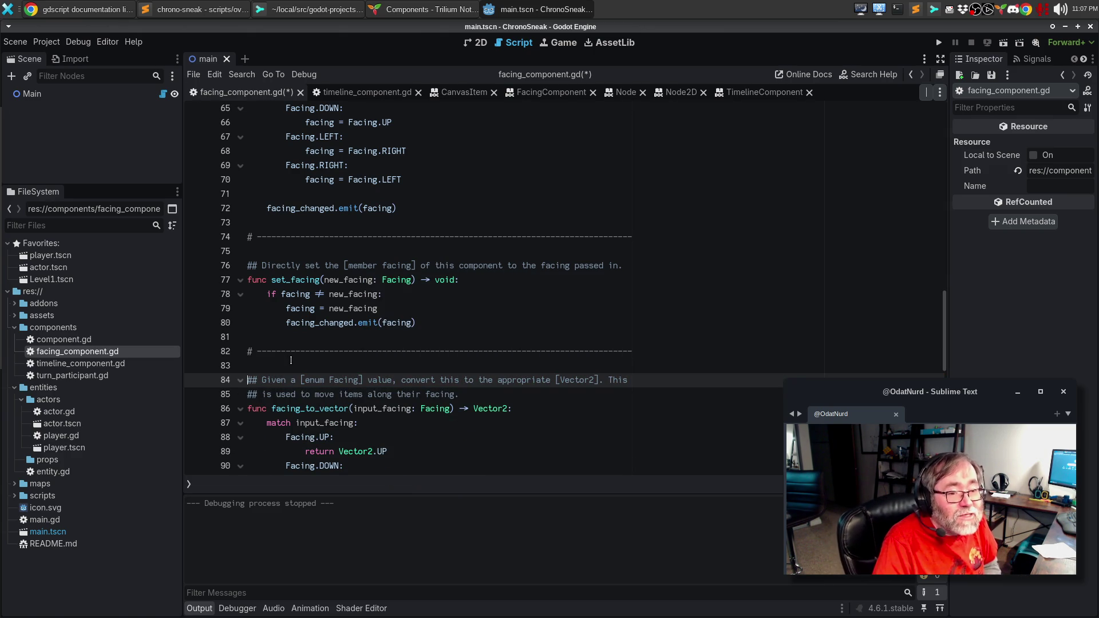